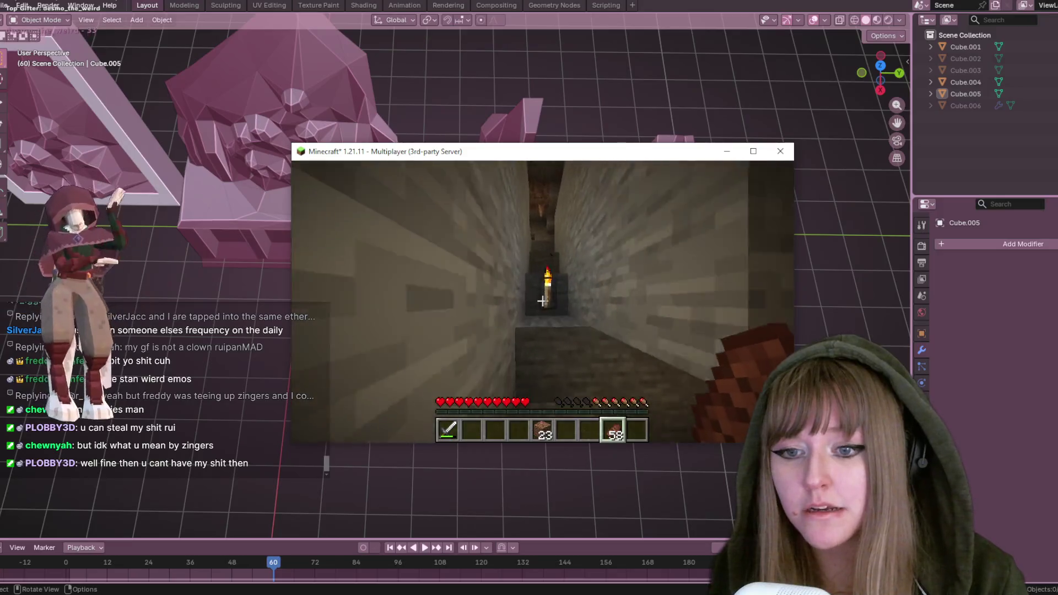
Walk down the torch-lit stone tunnel into the chest room and open the chest
key("w")
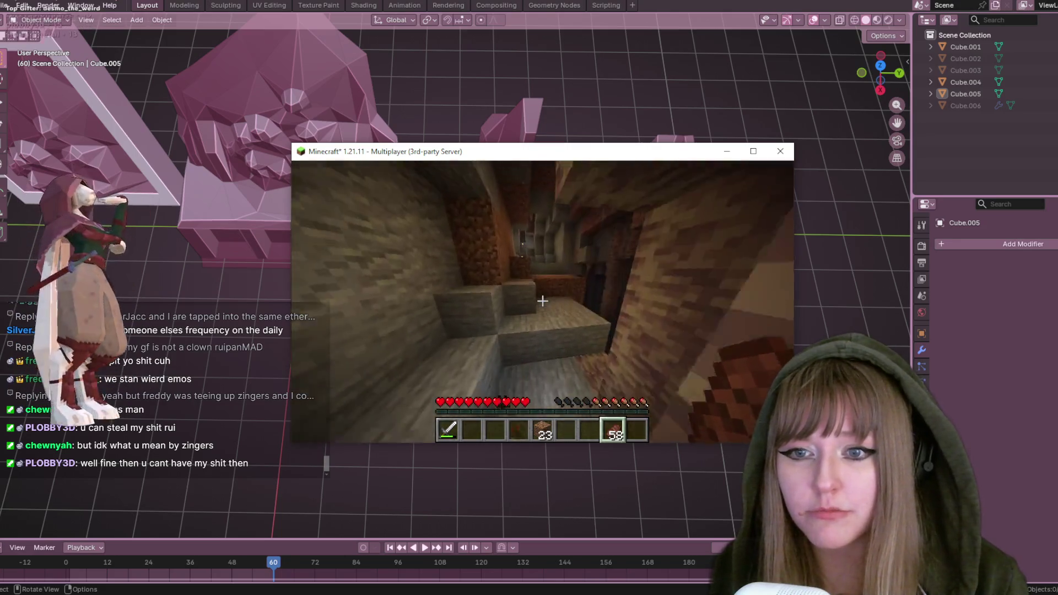
key("w")
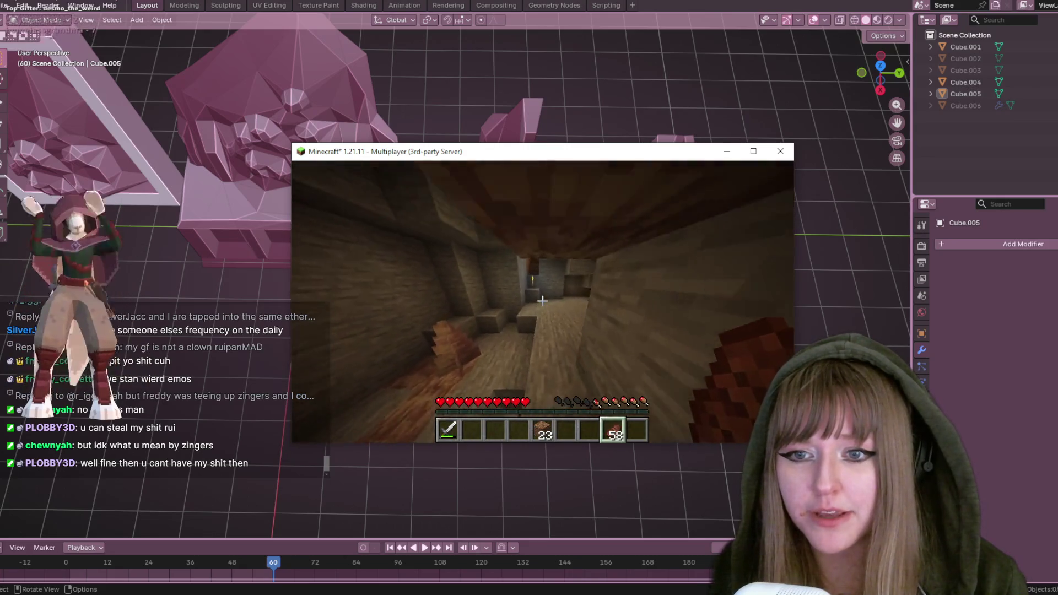
key("w")
key("w")
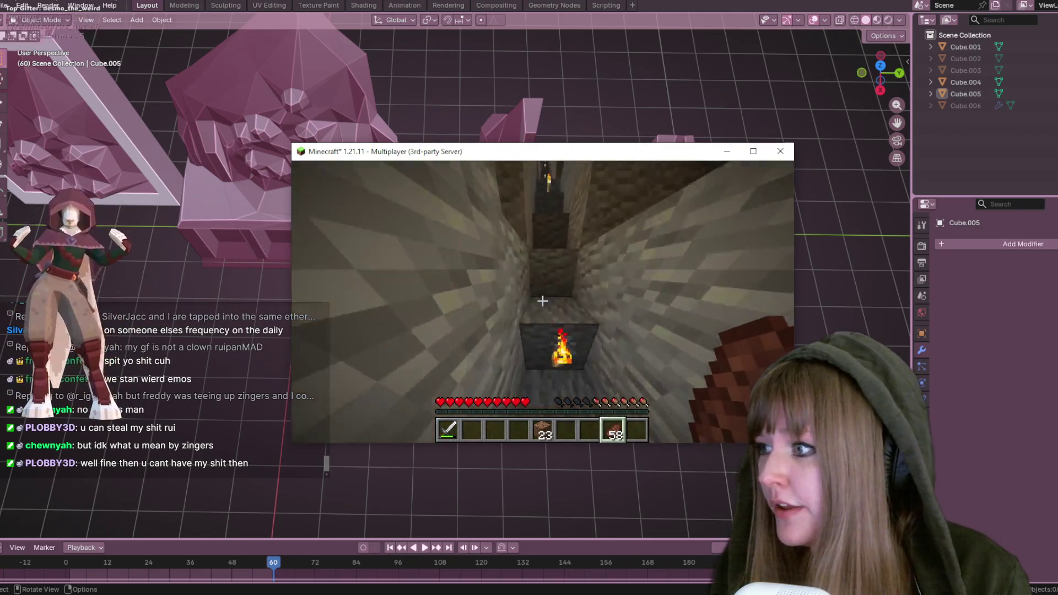
key("w")
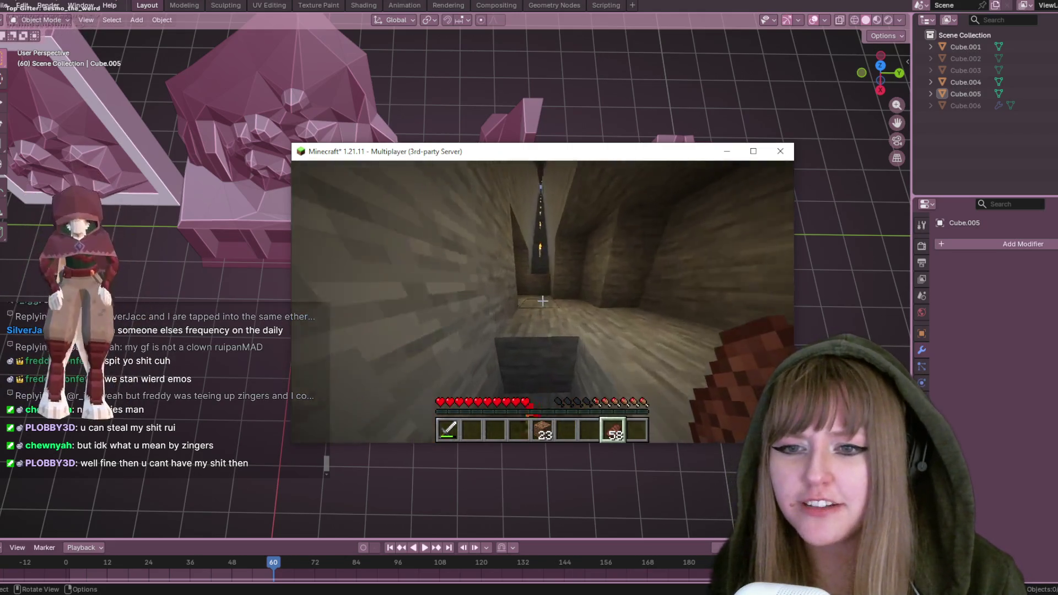
key("w")
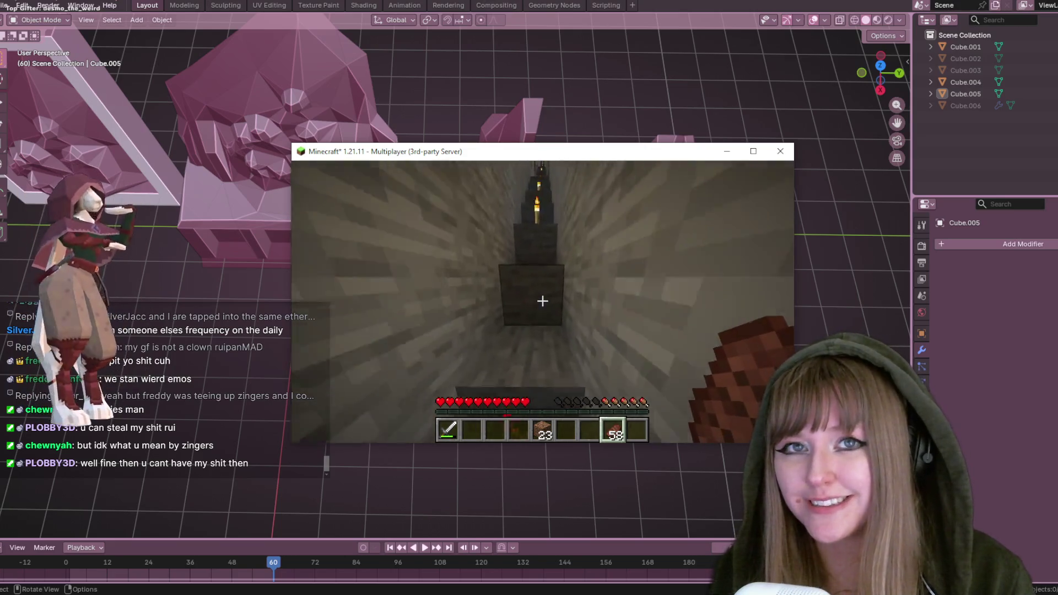
key("w")
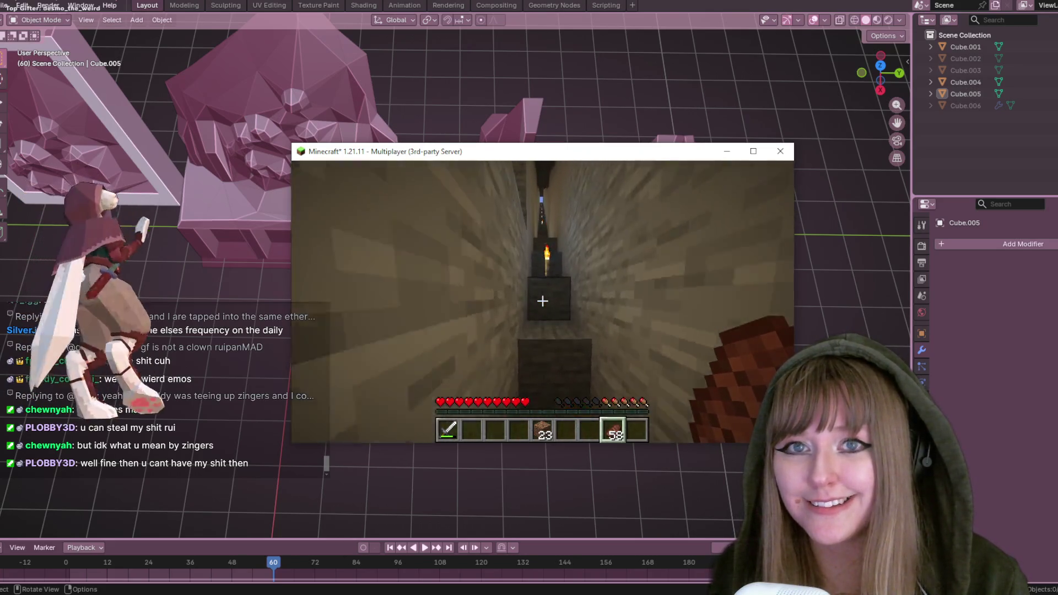
key("w")
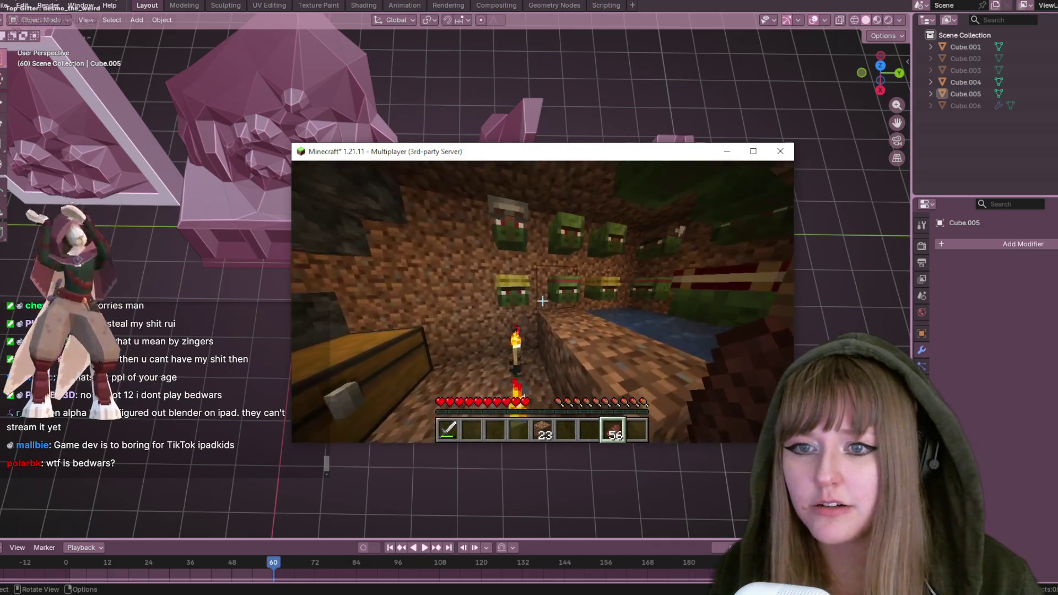
right_click(543, 301)
Lower Minecraft's master volume from 58% to about 22% in Music & Sounds
key("Escape")
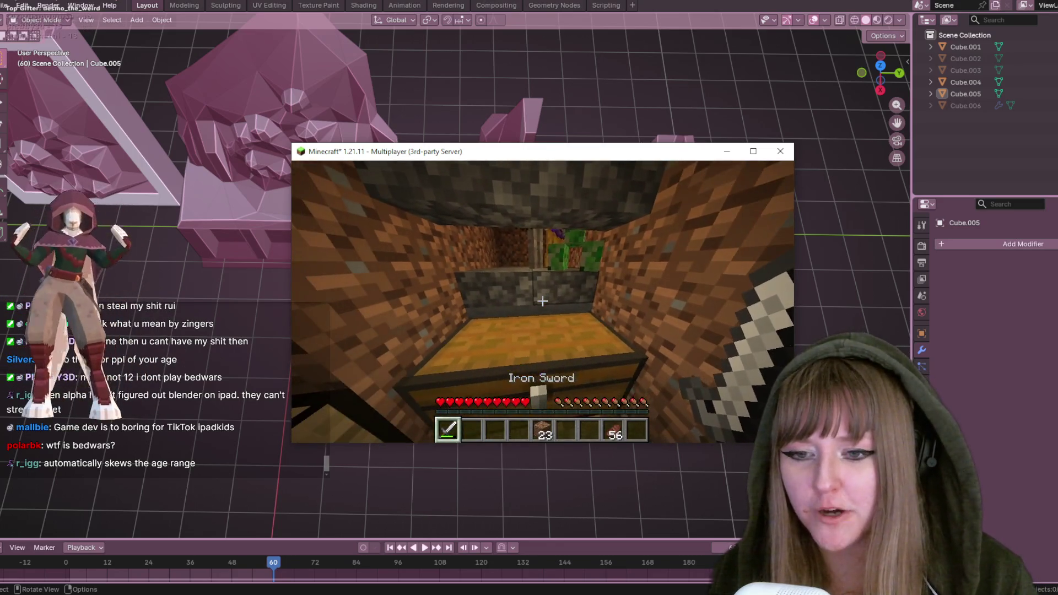
key("Escape")
left_click(504, 333)
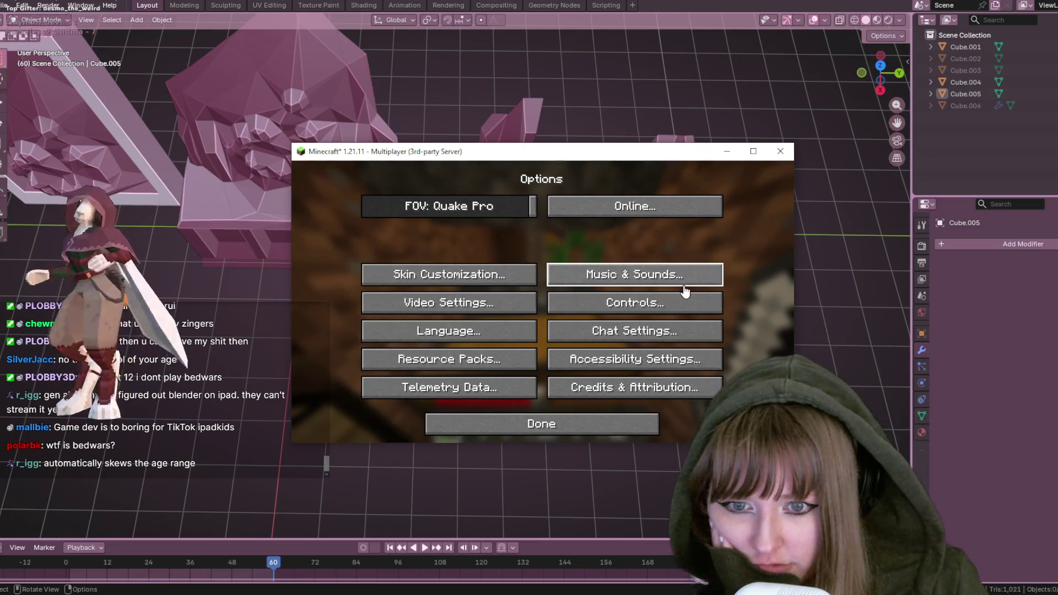
left_click(648, 278)
left_click_drag(567, 223, 440, 226)
left_click(543, 424)
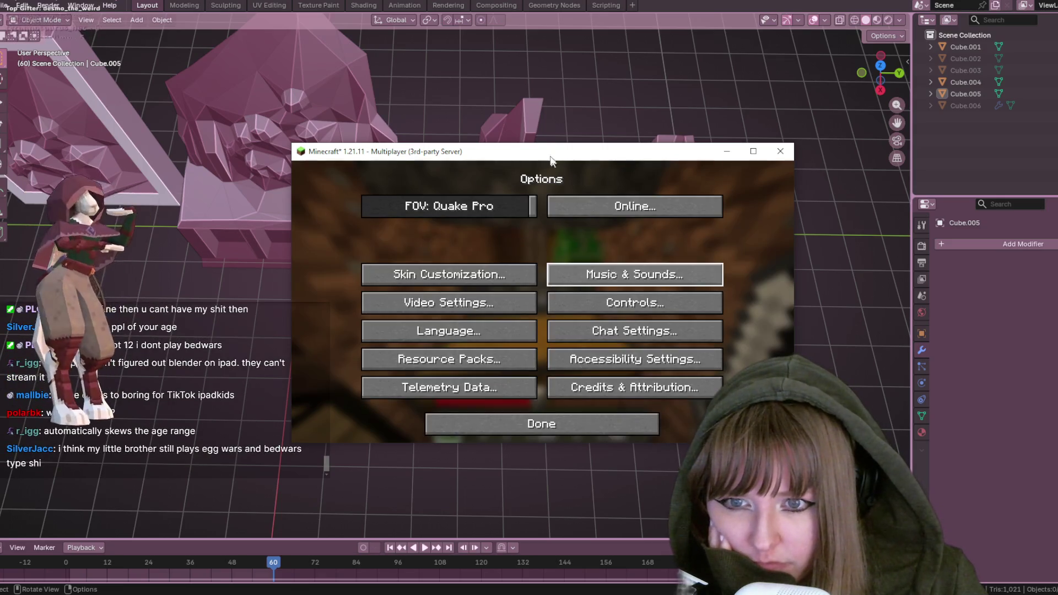
left_click(550, 425)
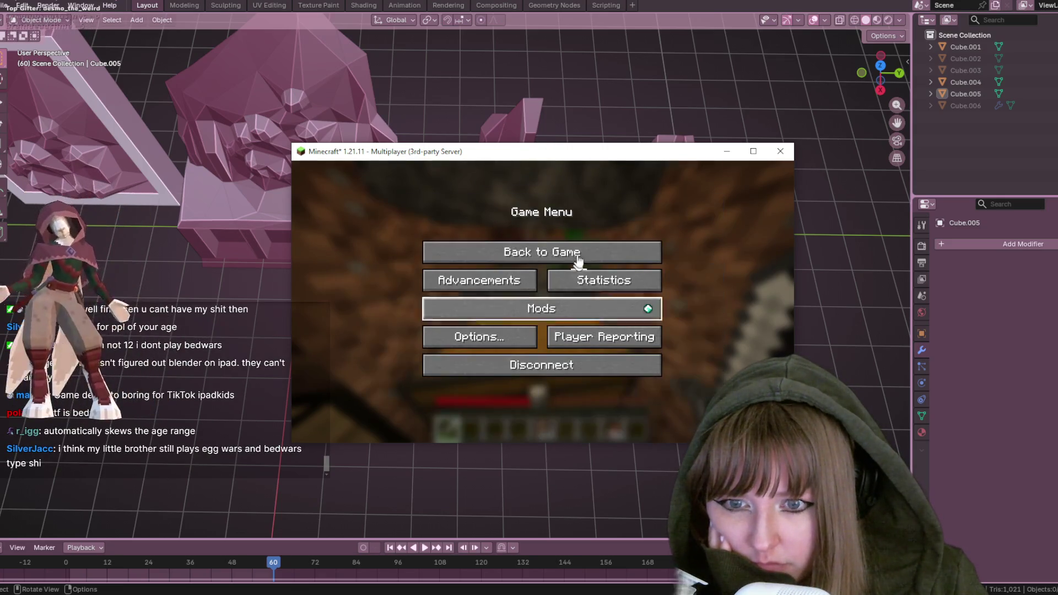
Resume, then pause and minimize the game to reveal the Blender scene
left_click(543, 252)
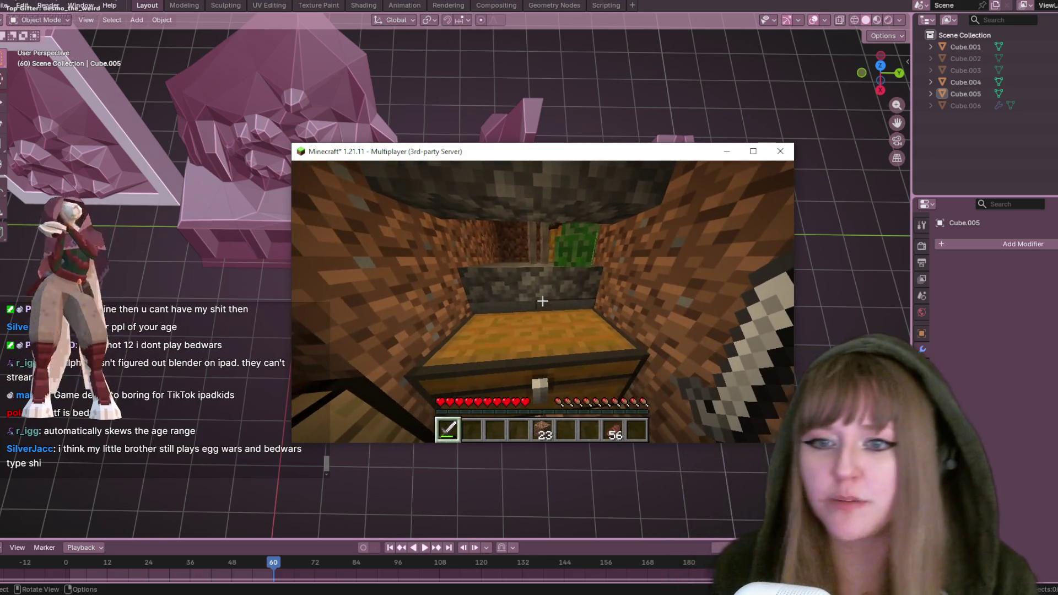
key("Escape")
left_click(728, 152)
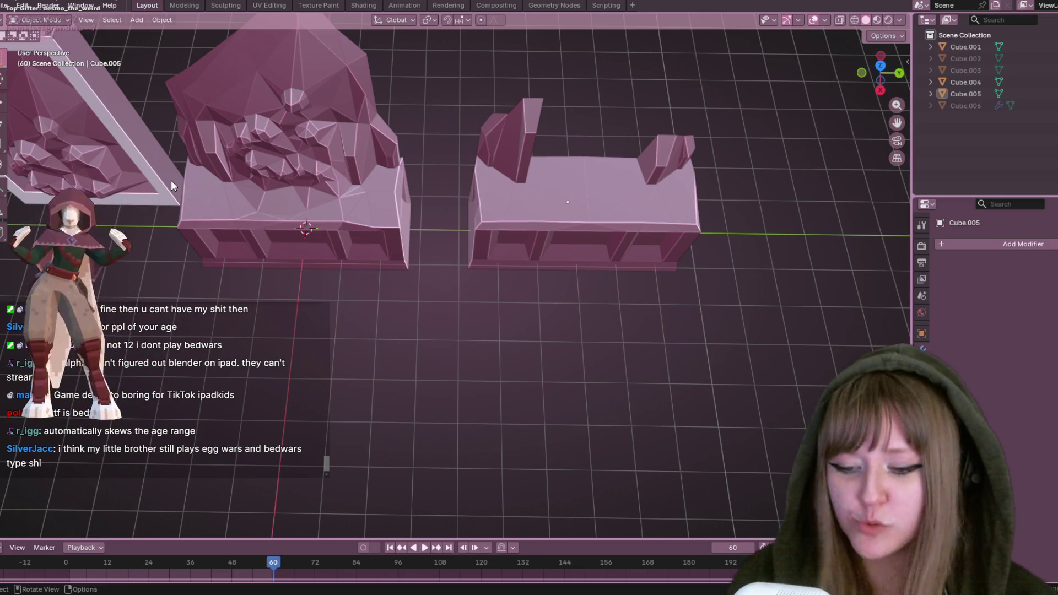
Return to Minecraft and kill the green tunnel mobs until reaching XP level 7
key("alt+Tab")
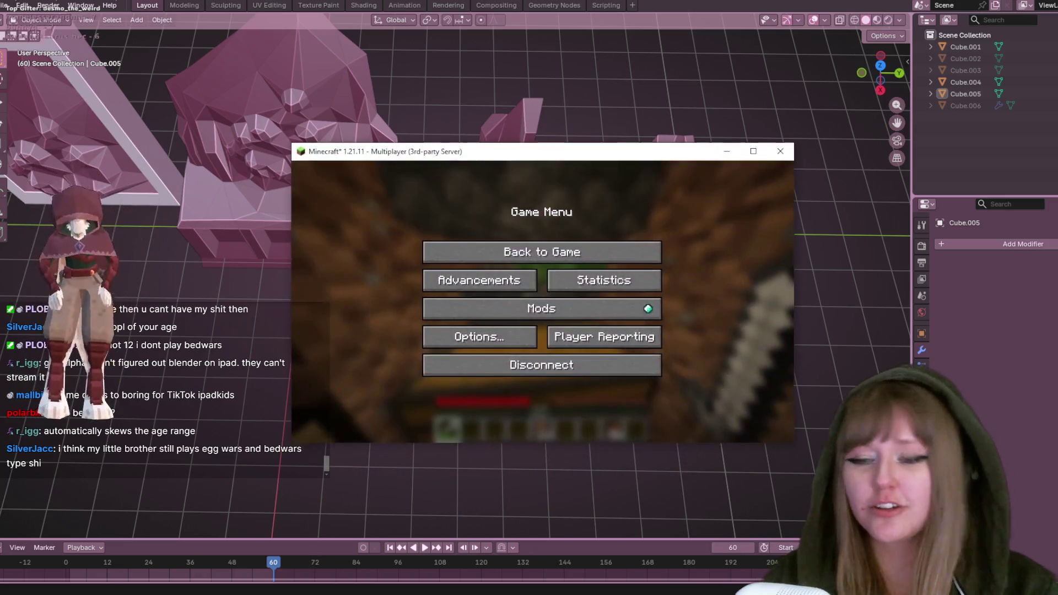
key("Escape")
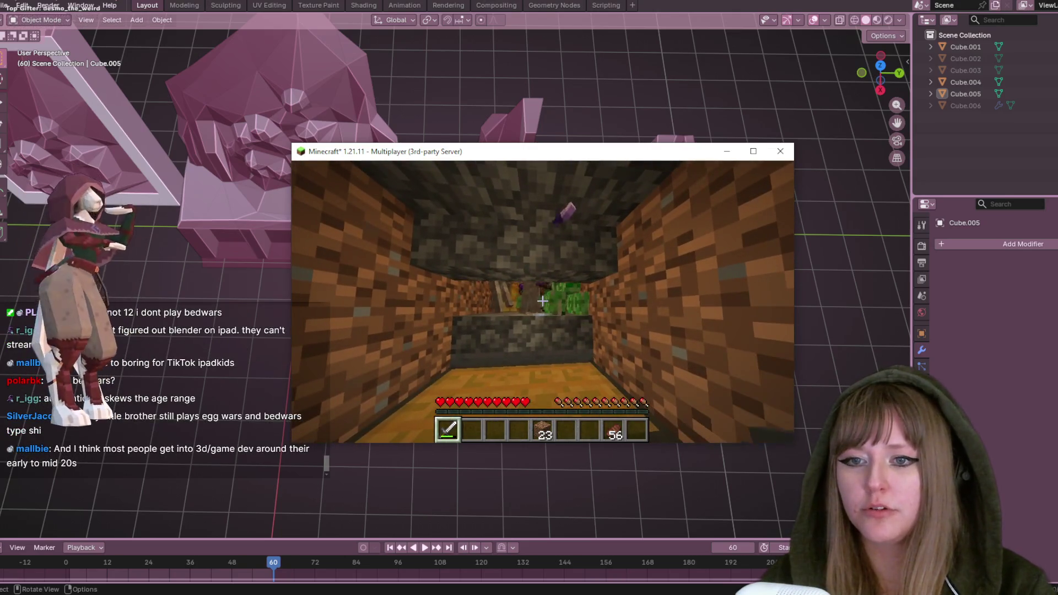
left_click(543, 300)
left_click(543, 301)
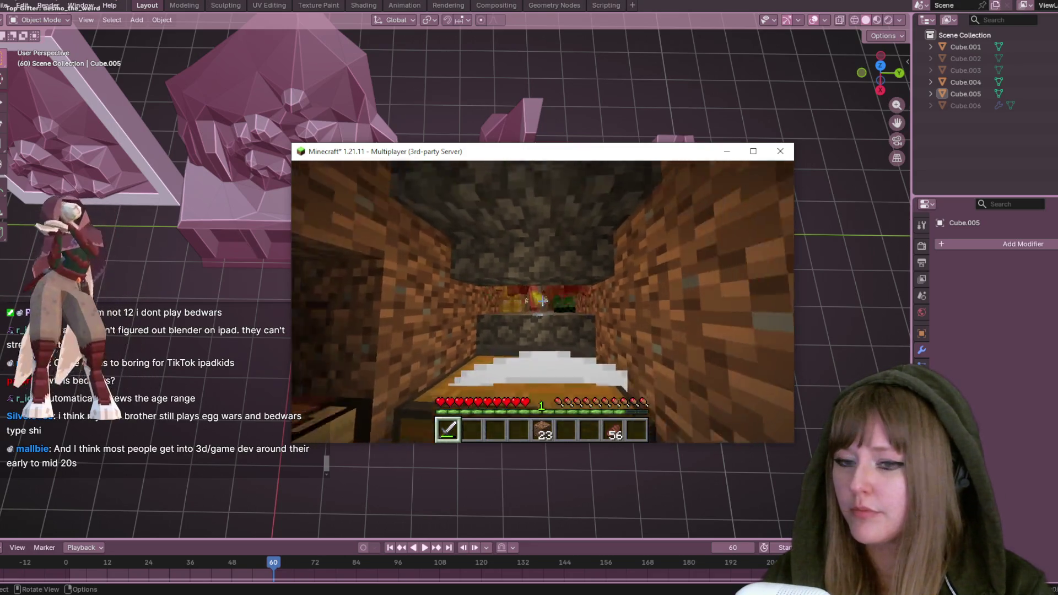
left_click(543, 301)
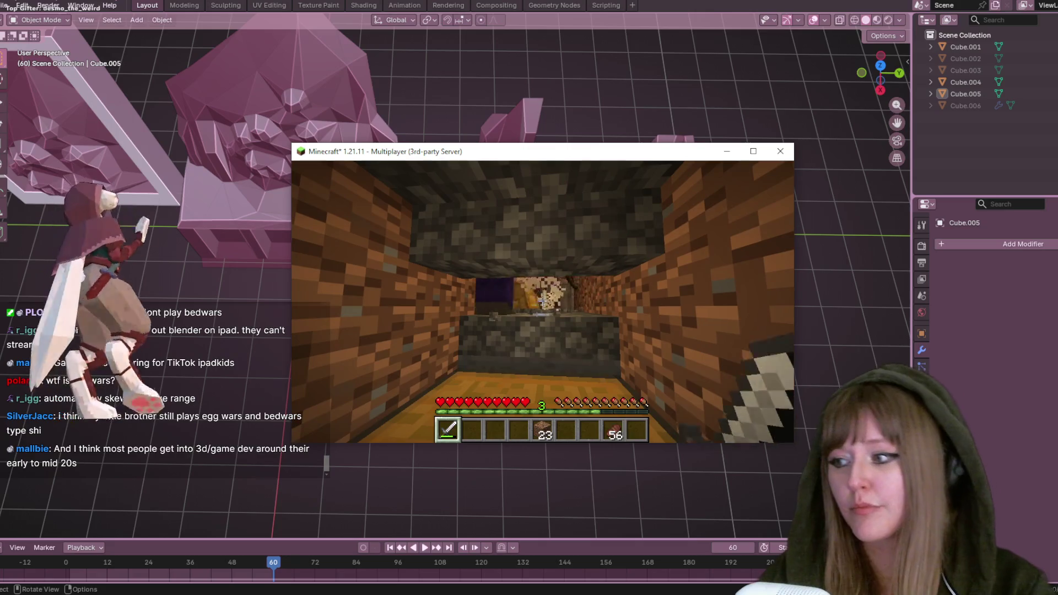
left_click(543, 301)
left_click(543, 301)
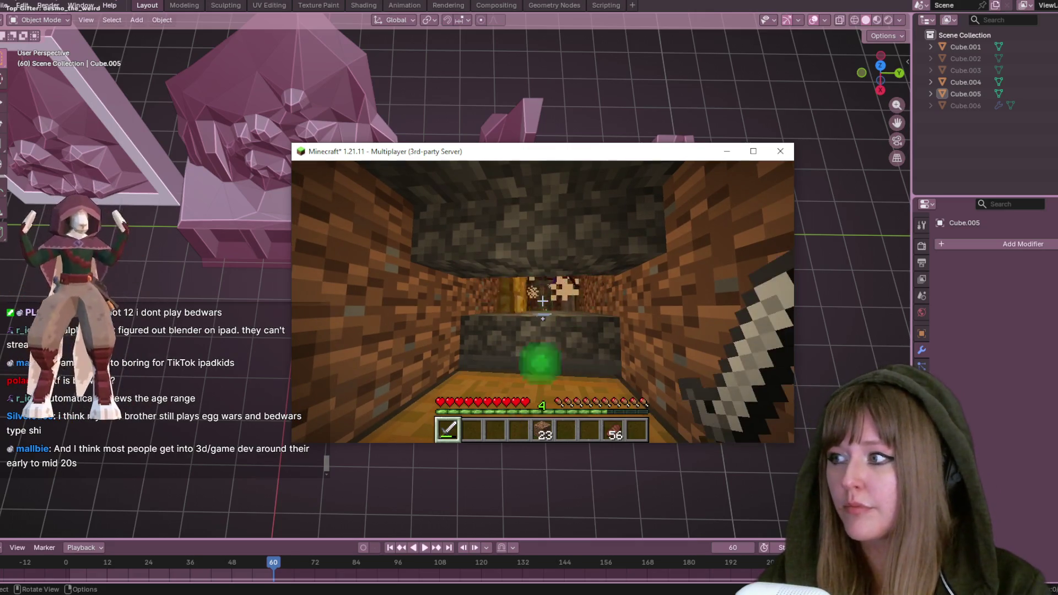
left_click(543, 301)
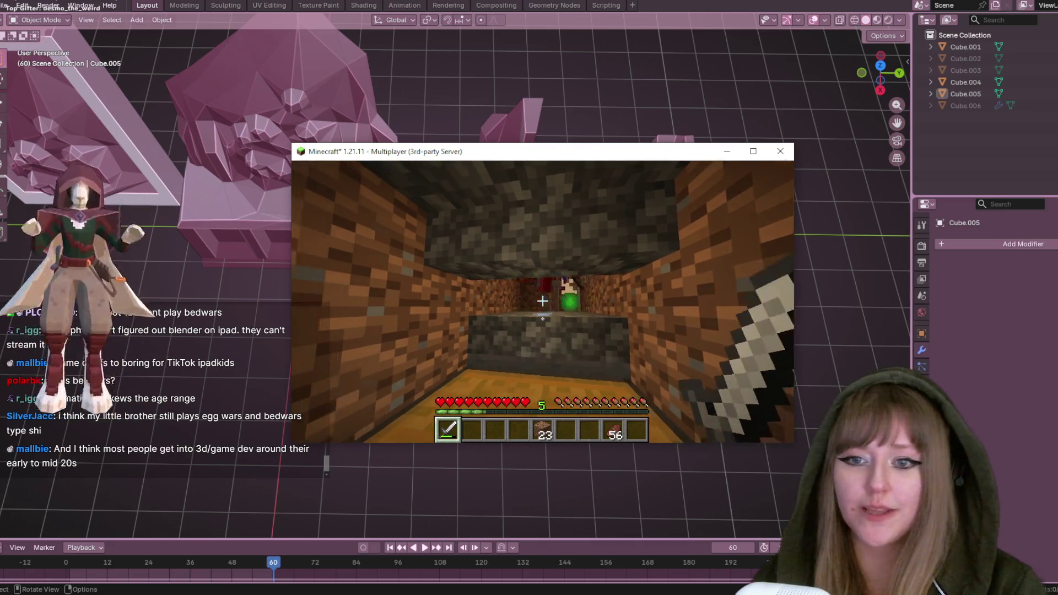
left_click(543, 301)
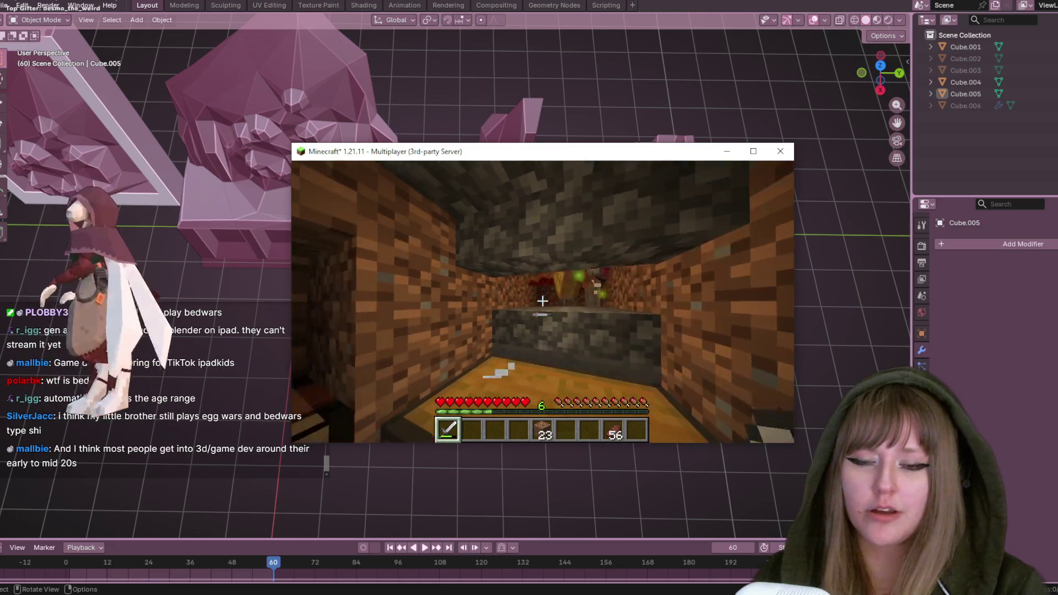
left_click(543, 301)
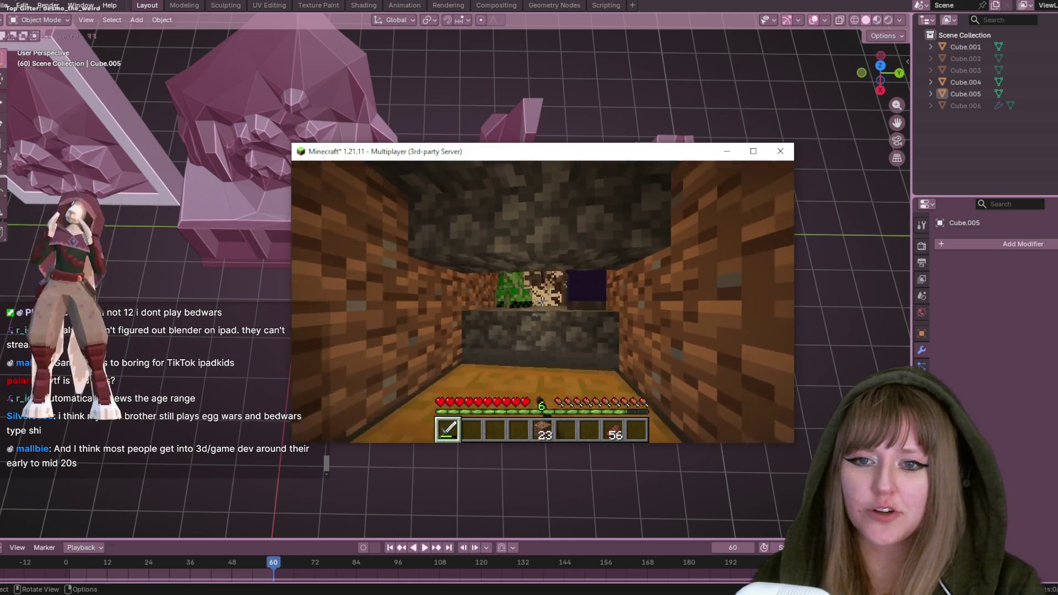
left_click(543, 301)
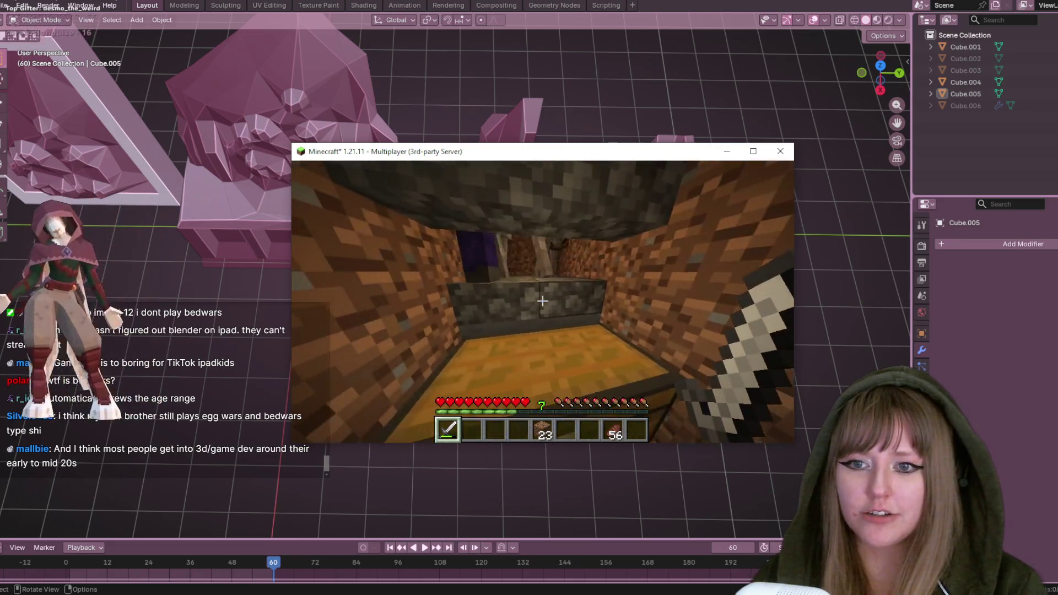
Minimize the game and select the cabinet base Cube.005 in Blender
key("Escape")
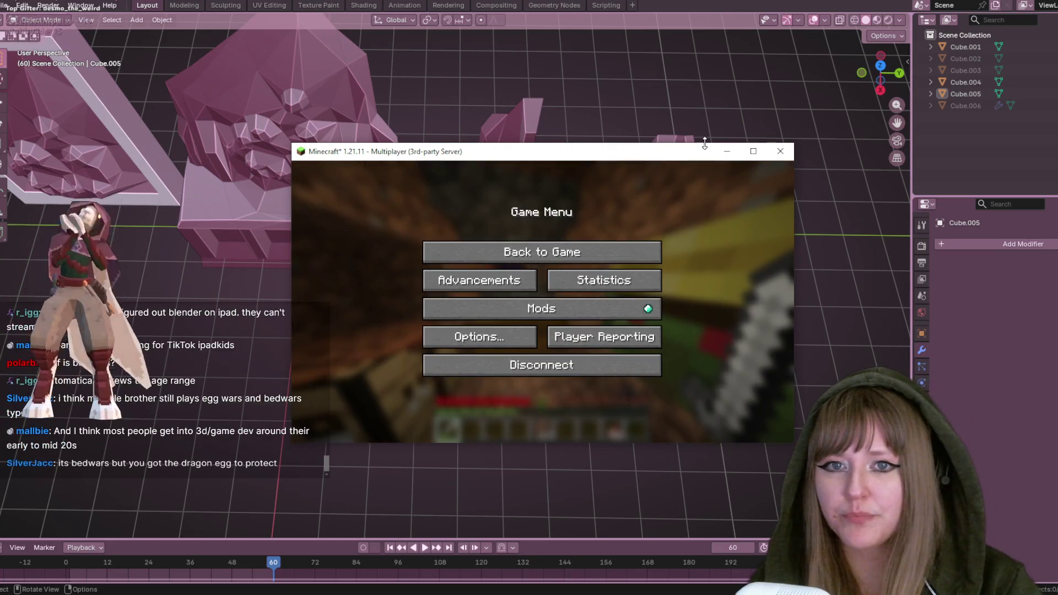
left_click(727, 151)
mouse_move(674, 172)
middle_mouse_down()
mouse_move(560, 307)
mouse_move(584, 281)
middle_mouse_up()
scroll(647, 161, "up", 2)
left_click(560, 307)
scroll(565, 297, "up", 2)
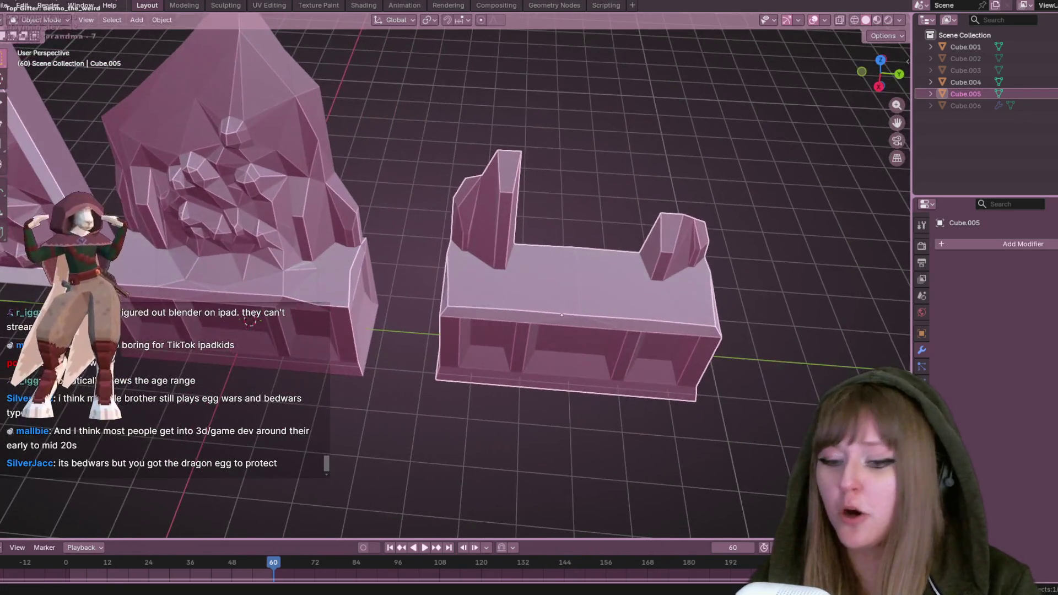
Turn Minecraft's master volume down to 0%, then minimize the game again
key("alt+Tab")
left_click(603, 253)
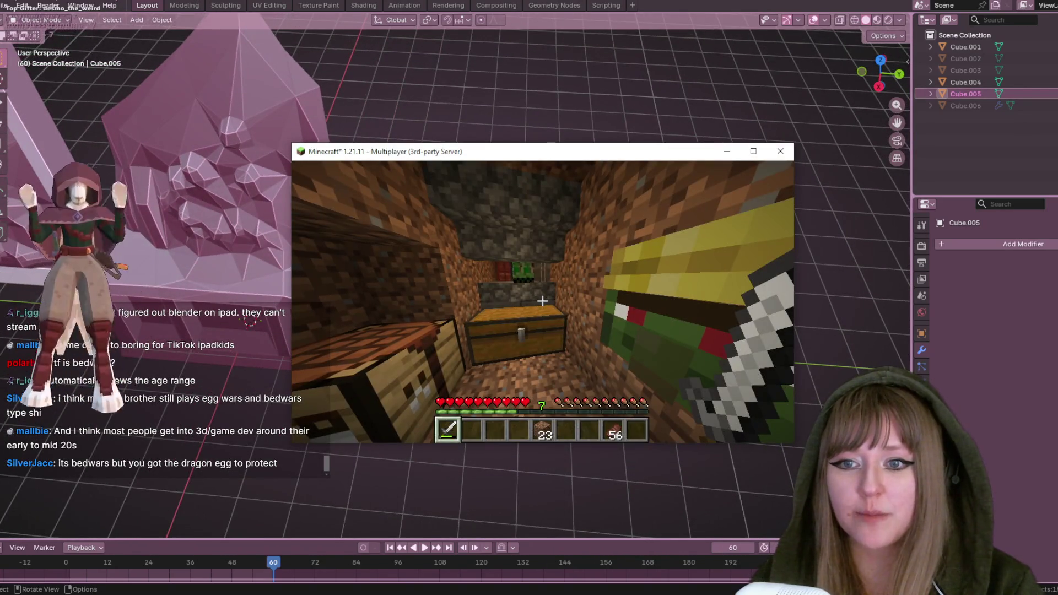
key("Escape")
left_click(480, 335)
left_click(612, 274)
left_click_drag(442, 215, 375, 215)
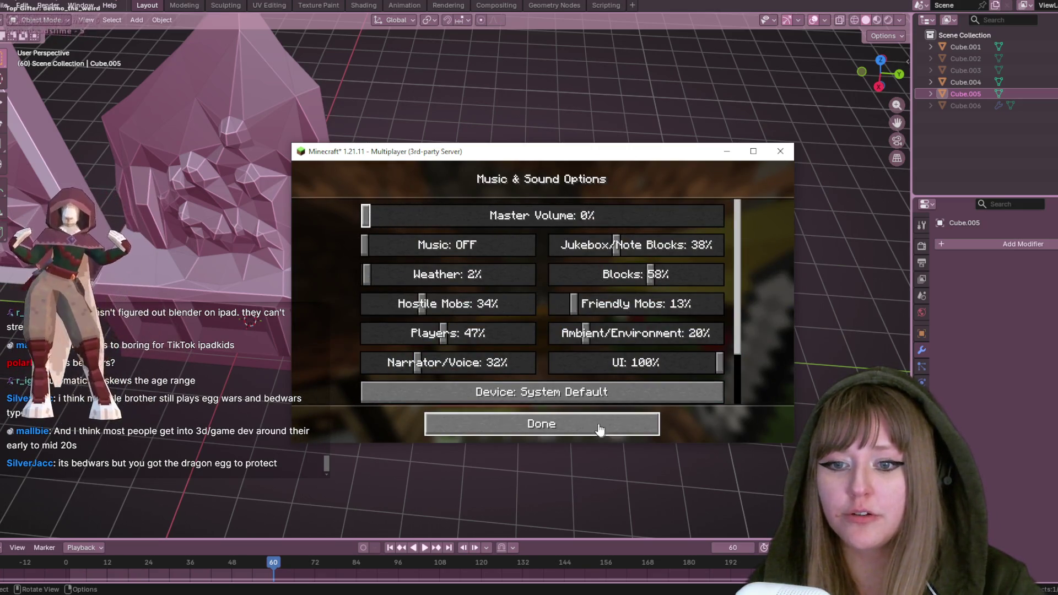
left_click(589, 424)
left_click(590, 428)
left_click(726, 152)
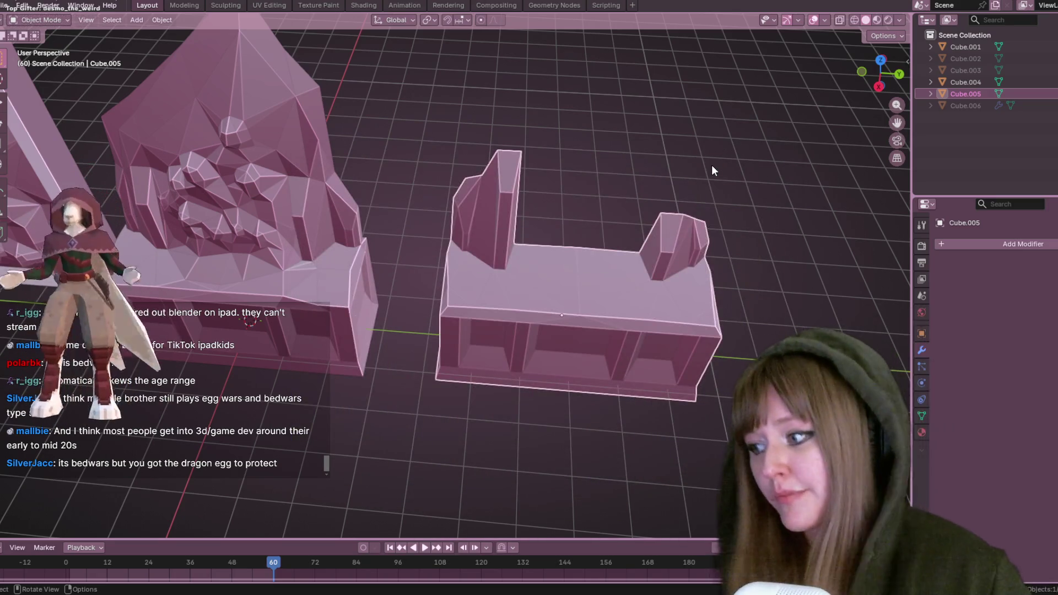
scroll(254, 335, "down", 3)
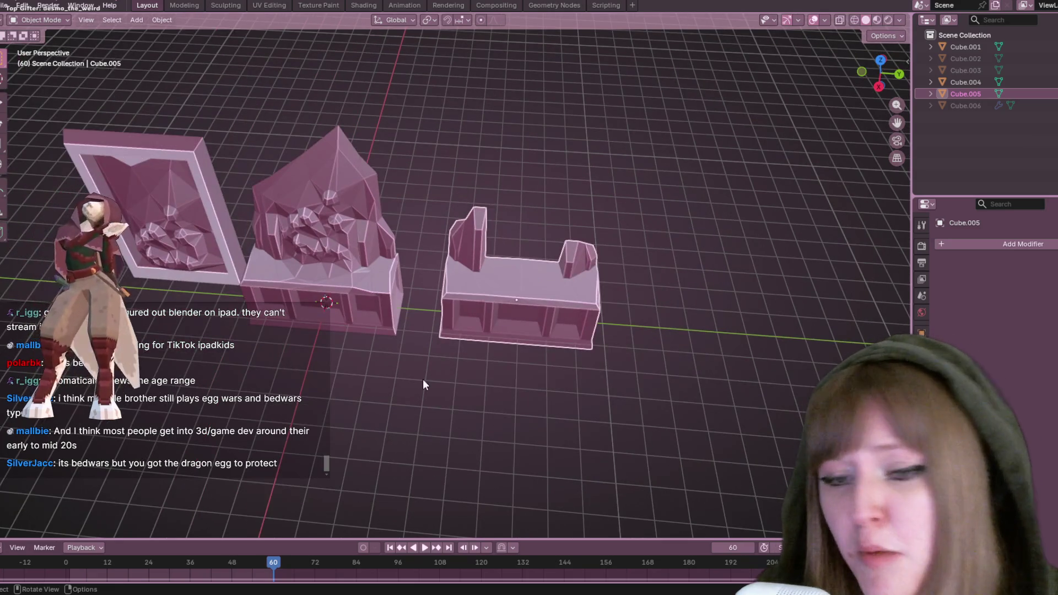
left_click(755, 281)
middle_click_drag(755, 281, 752, 226)
scroll(440, 259, "up", 3)
mouse_move(440, 255)
middle_mouse_down()
mouse_move(256, 257)
mouse_move(213, 244)
middle_mouse_up()
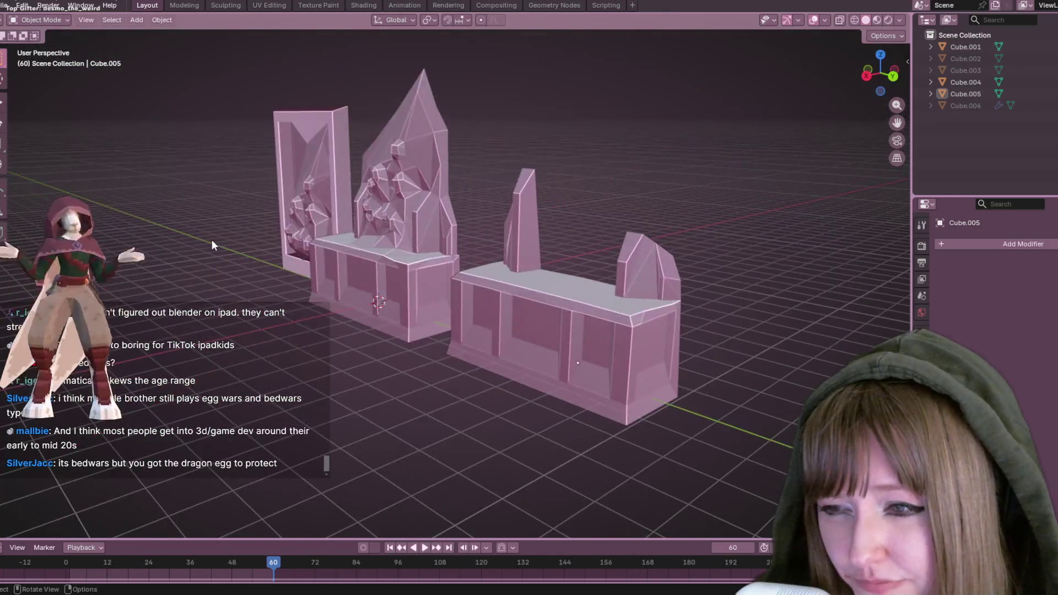
middle_click_drag(496, 269, 582, 336)
mouse_move(633, 298)
middle_mouse_down()
mouse_move(656, 212)
mouse_move(642, 227)
mouse_move(634, 320)
mouse_move(583, 228)
mouse_move(702, 233)
mouse_move(603, 245)
mouse_move(505, 232)
mouse_move(447, 182)
mouse_move(610, 284)
mouse_move(681, 205)
middle_mouse_up()
middle_click_drag(630, 208, 610, 284)
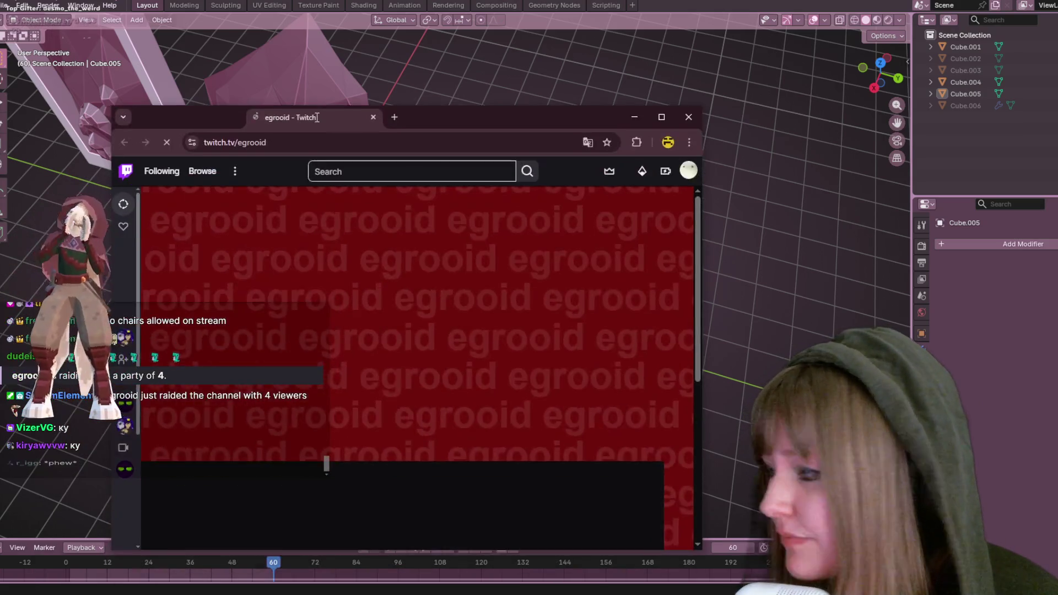
Drag the Chrome window showing the offline Twitch channel into place over Blender
left_click_drag(325, 113, 372, 28)
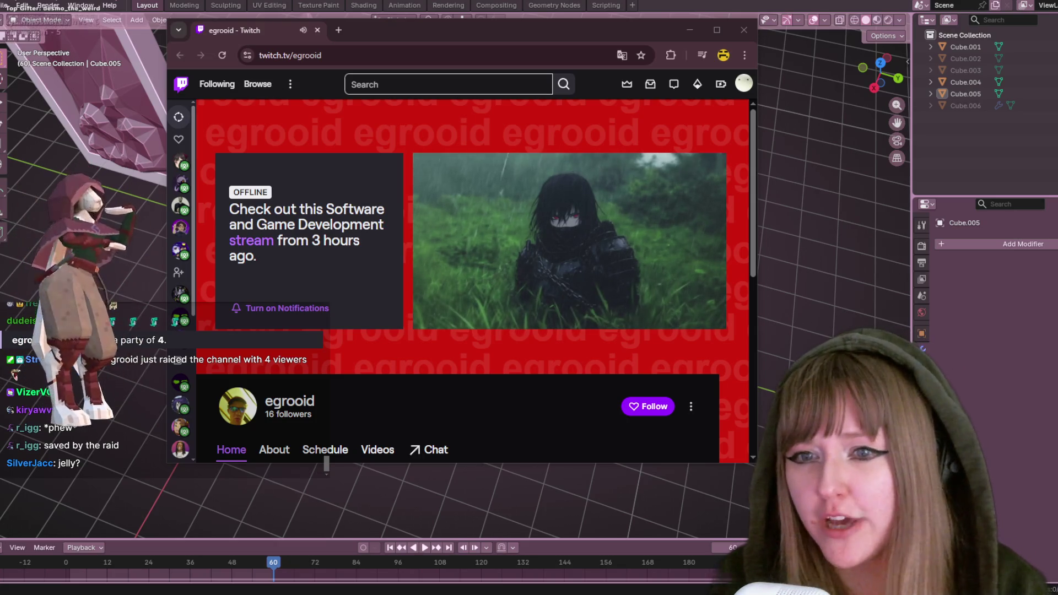
Skip the past broadcast near its end and scroll through the channel page
mouse_move(707, 311)
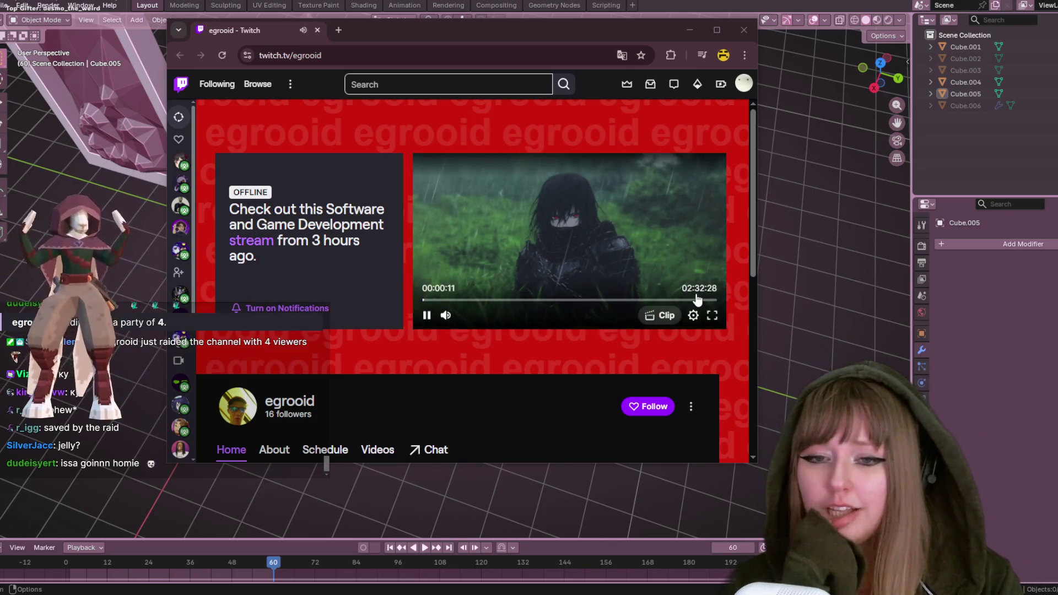
left_click(692, 299)
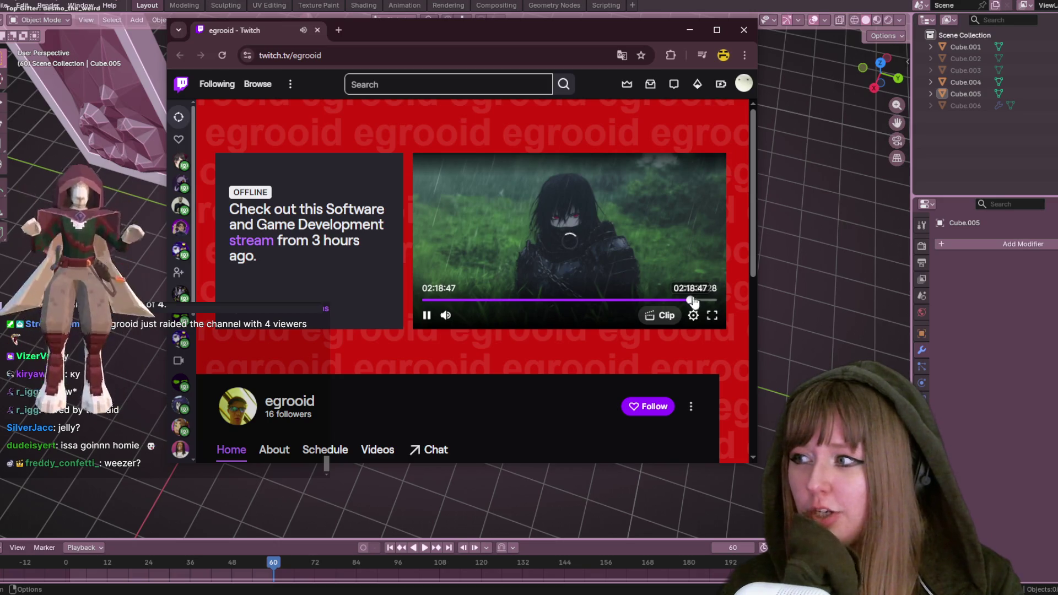
scroll(617, 316, "down", 2)
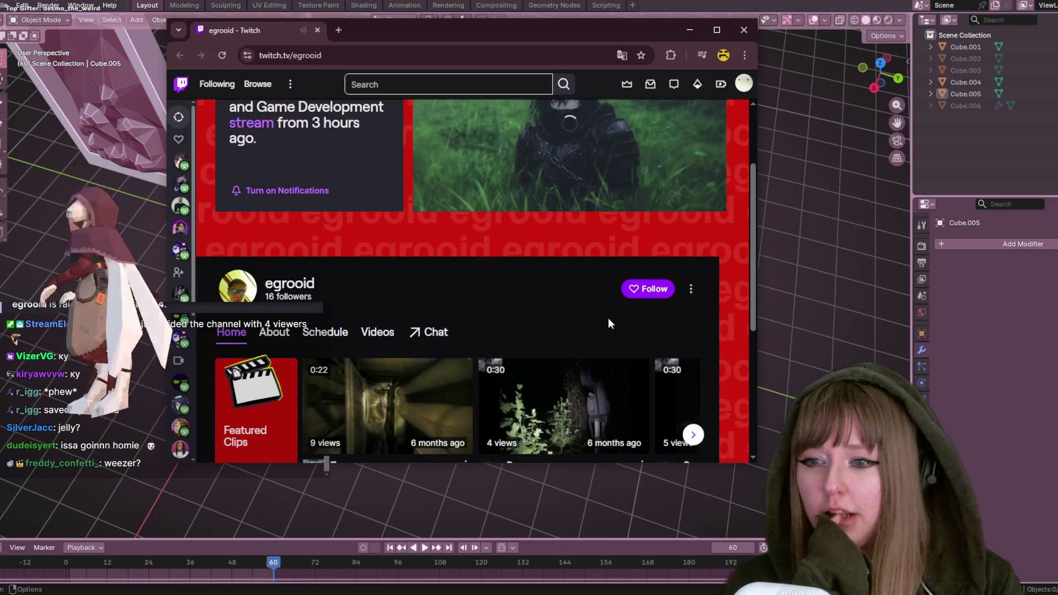
scroll(610, 295, "down", 1)
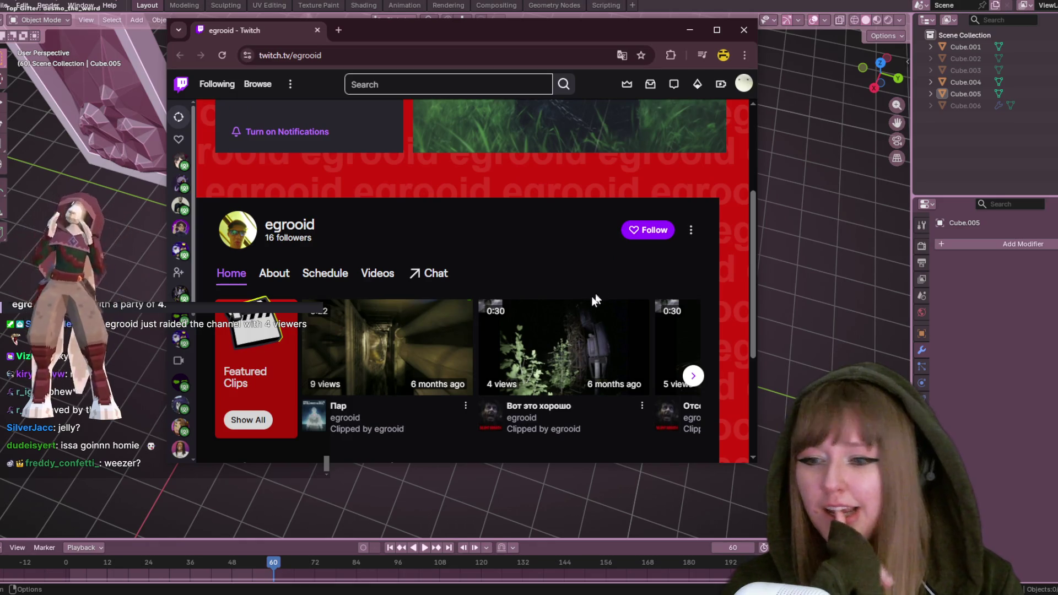
scroll(538, 289, "up", 3)
Watch the broadcast fullscreen, skip further ahead, then close the Twitch browser window
mouse_move(538, 290)
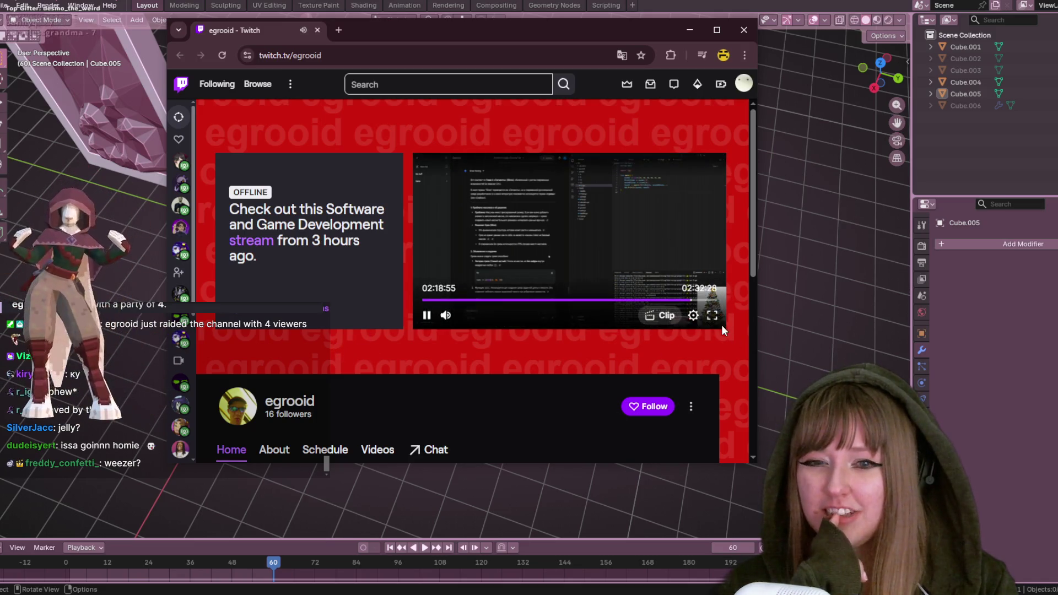
left_click(712, 314)
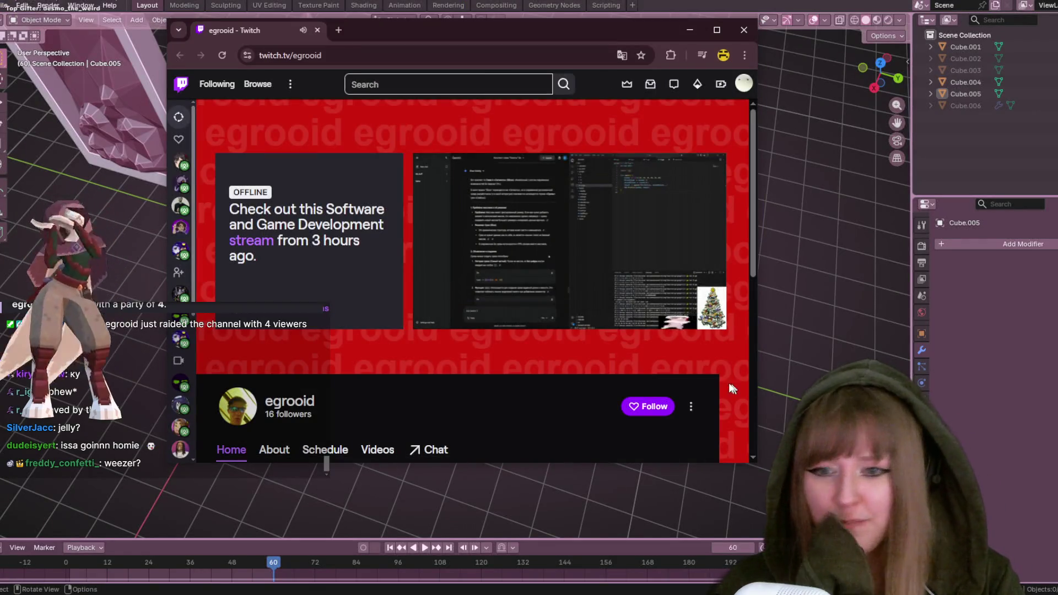
mouse_move(574, 252)
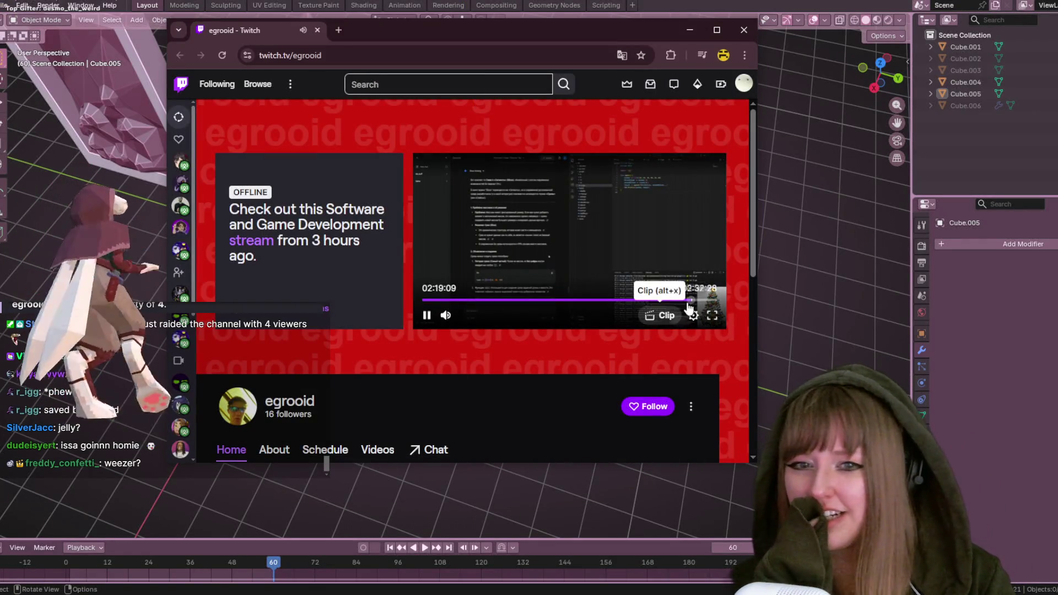
left_click(710, 300)
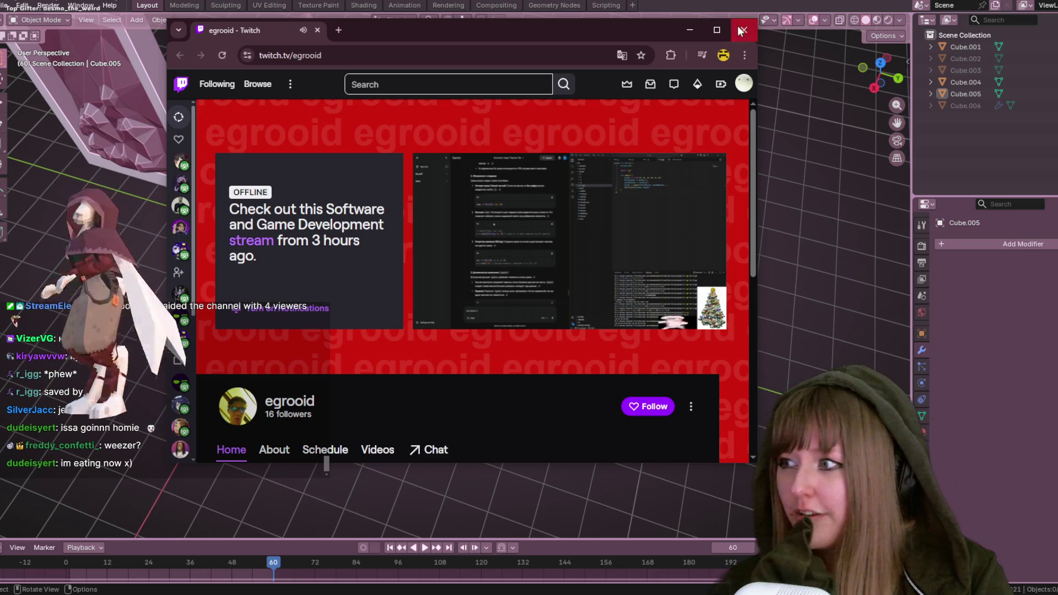
left_click(742, 28)
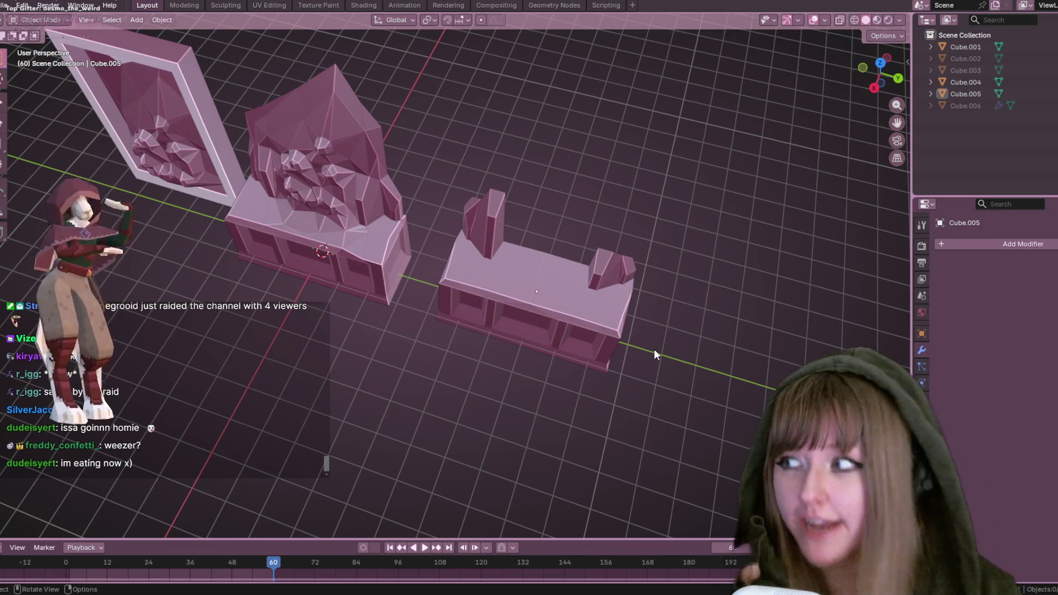
mouse_move(654, 349)
middle_mouse_down()
mouse_move(477, 228)
mouse_move(199, 266)
mouse_move(287, 308)
middle_mouse_up()
scroll(359, 342, "down", 5)
mouse_move(359, 343)
middle_mouse_down()
mouse_move(515, 418)
mouse_move(519, 325)
middle_mouse_up()
scroll(388, 236, "up", 8)
middle_click_drag(387, 235, 381, 297)
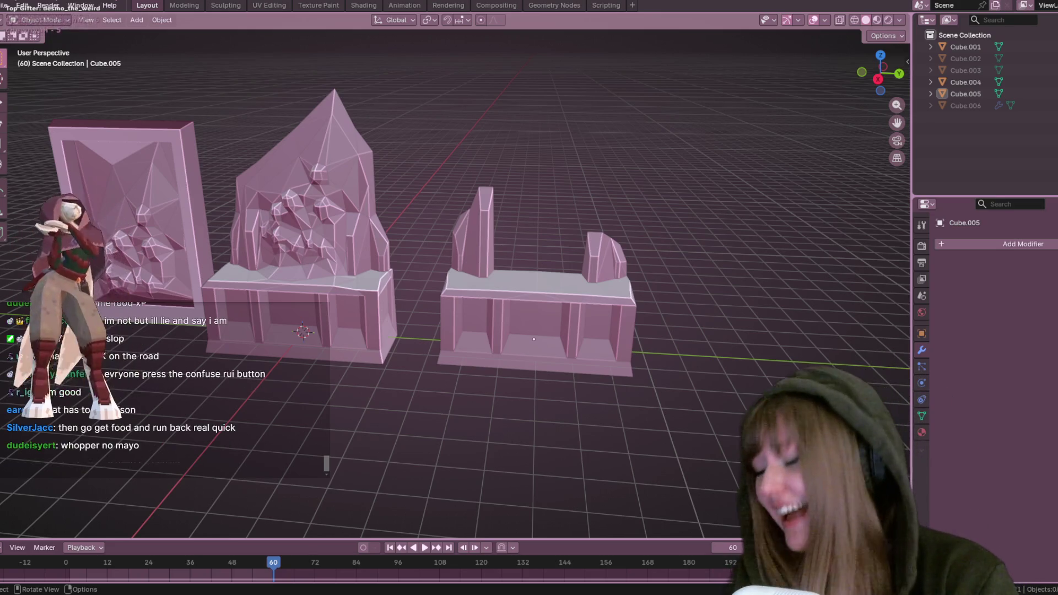
scroll(603, 337, "up", 2)
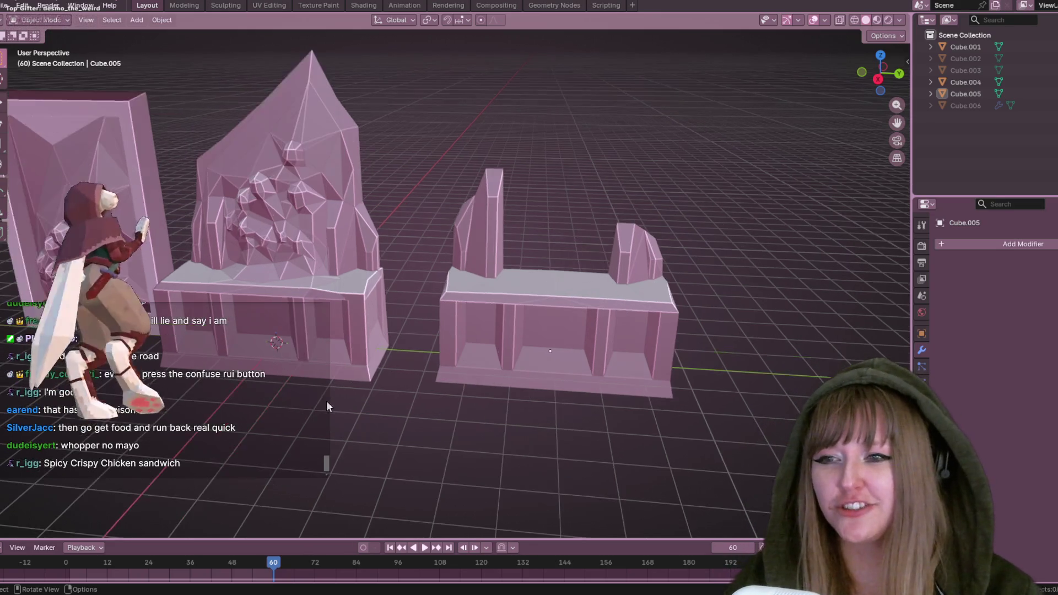
mouse_move(603, 338)
middle_mouse_down("shift")
mouse_move(705, 201)
mouse_move(657, 147)
mouse_move(665, 251)
mouse_move(709, 267)
mouse_move(570, 197)
mouse_move(534, 241)
middle_mouse_up("shift")
left_click(573, 197)
scroll(573, 196, "up", 1)
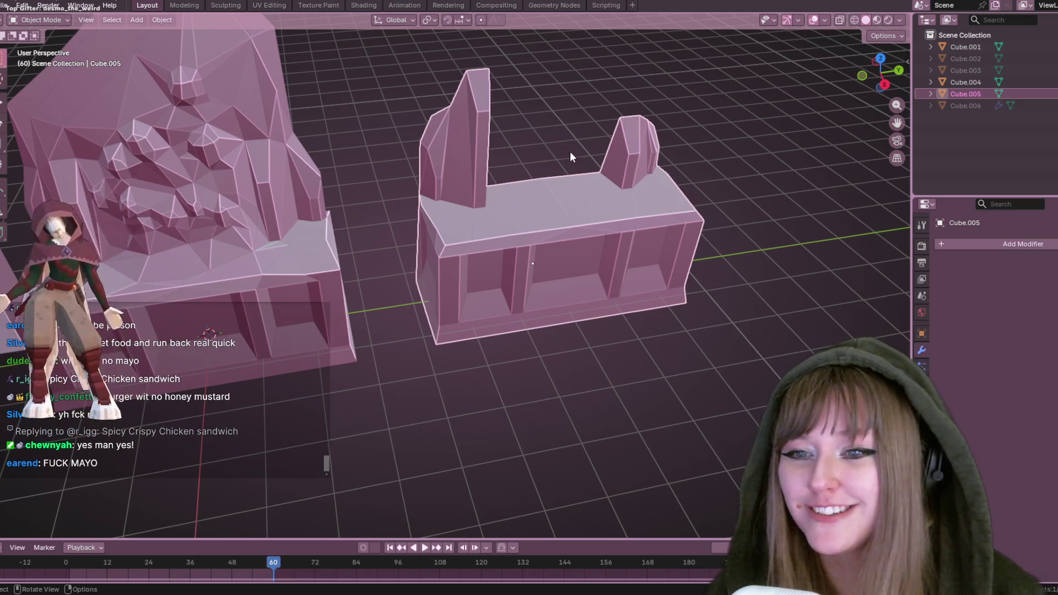
key("Tab")
mouse_move(673, 184)
middle_mouse_down()
mouse_move(673, 244)
mouse_move(656, 253)
mouse_move(654, 152)
mouse_move(546, 118)
mouse_move(400, 223)
middle_mouse_up()
key("Tab")
scroll(448, 234, "down", 2)
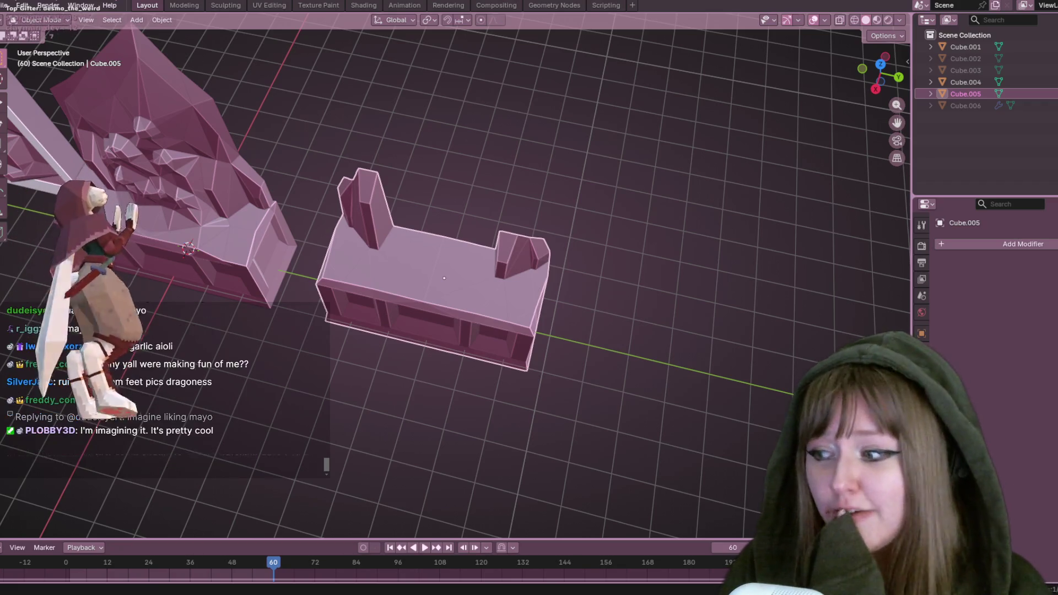
Orbit down to a low side view of Cube.005's base and its end spires
mouse_move(248, 593)
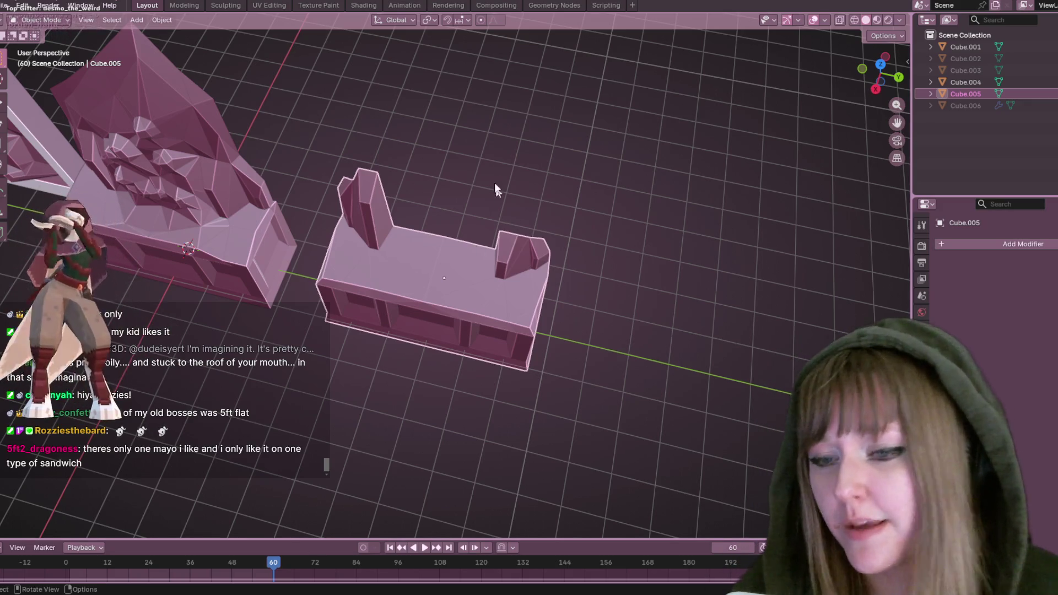
mouse_move(437, 364)
middle_mouse_down()
mouse_move(446, 306)
mouse_move(484, 330)
mouse_move(555, 147)
mouse_move(560, 224)
mouse_move(507, 211)
mouse_move(513, 159)
middle_mouse_up()
Enter Edit Mode on Cube.005, select a vertex and slide it along its edge
key("Tab")
left_click(512, 159)
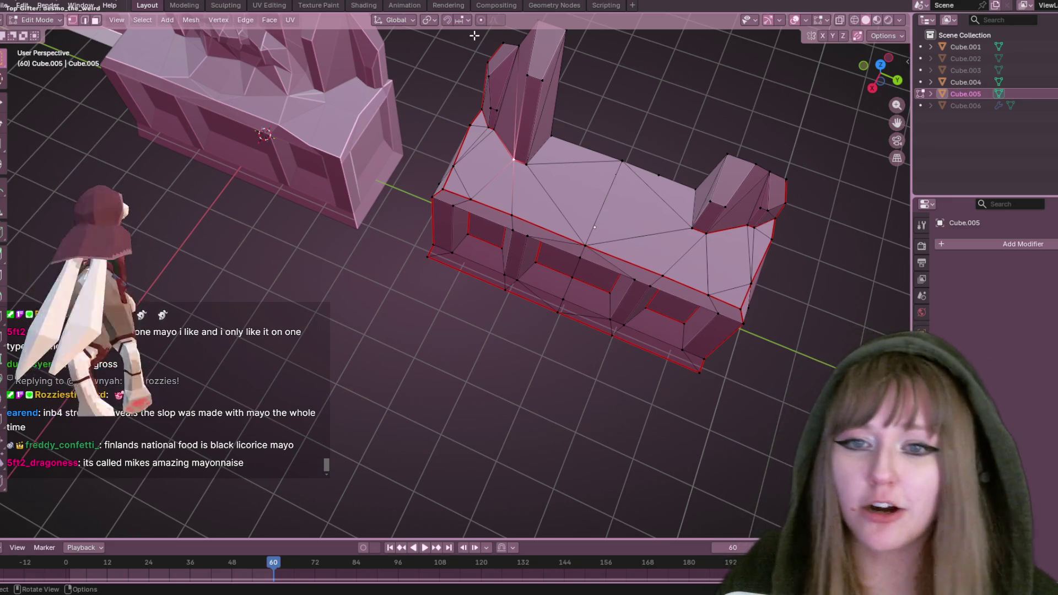
middle_click_drag(678, 177, 652, 171, "shift")
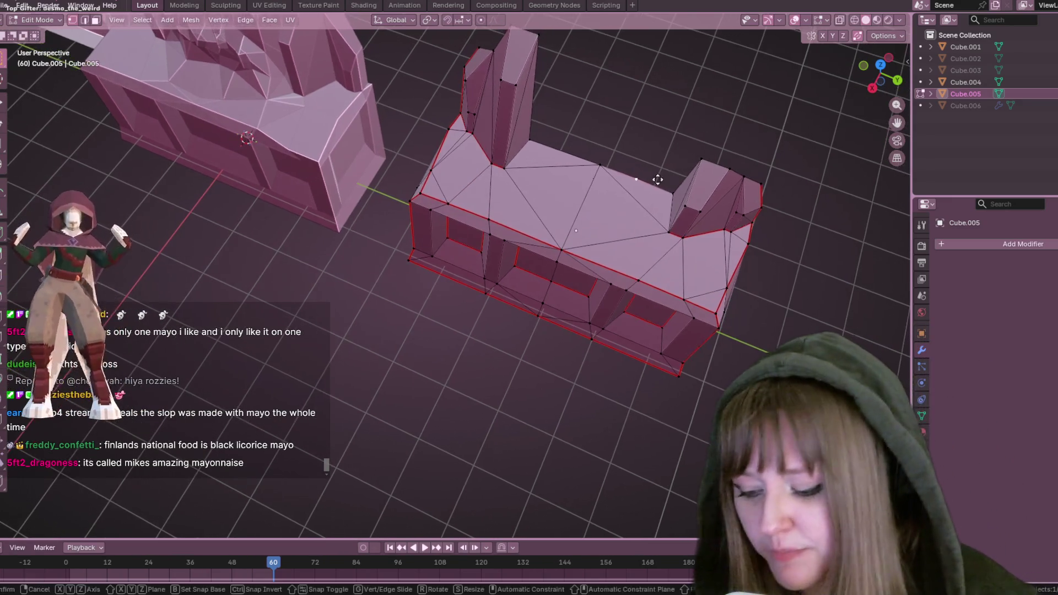
Confirm the vertex slide on Cube.005 and orbit to view the base's inner side
key("shift+v")
left_click(497, 164)
mouse_move(497, 164)
middle_mouse_down()
mouse_move(602, 230)
mouse_move(647, 147)
mouse_move(637, 220)
middle_mouse_up()
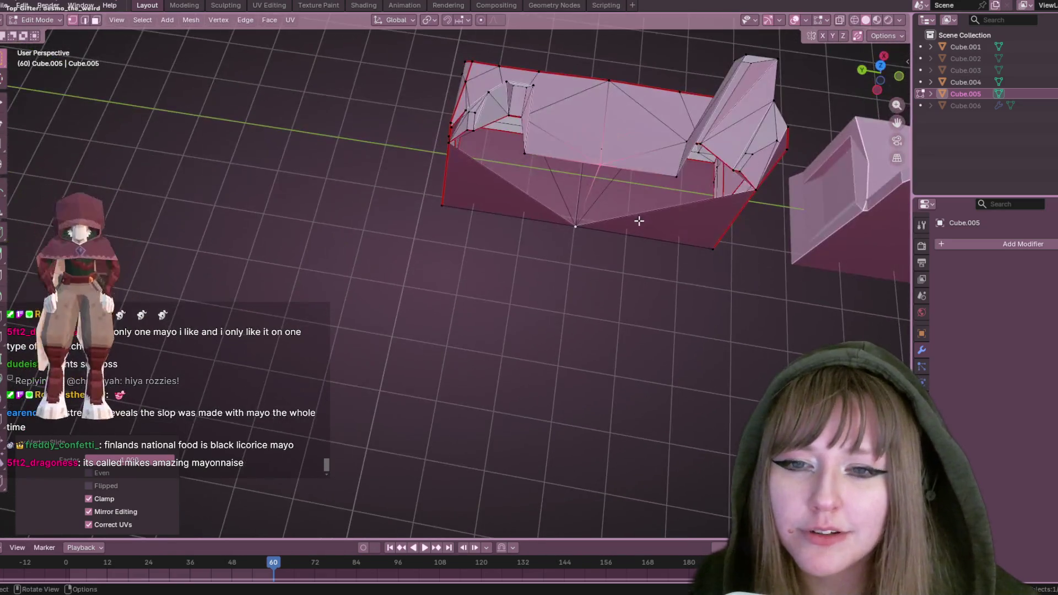
mouse_move(573, 309)
middle_mouse_down()
mouse_move(600, 283)
mouse_move(590, 241)
mouse_move(699, 307)
mouse_move(598, 338)
mouse_move(551, 301)
mouse_move(563, 339)
middle_mouse_up()
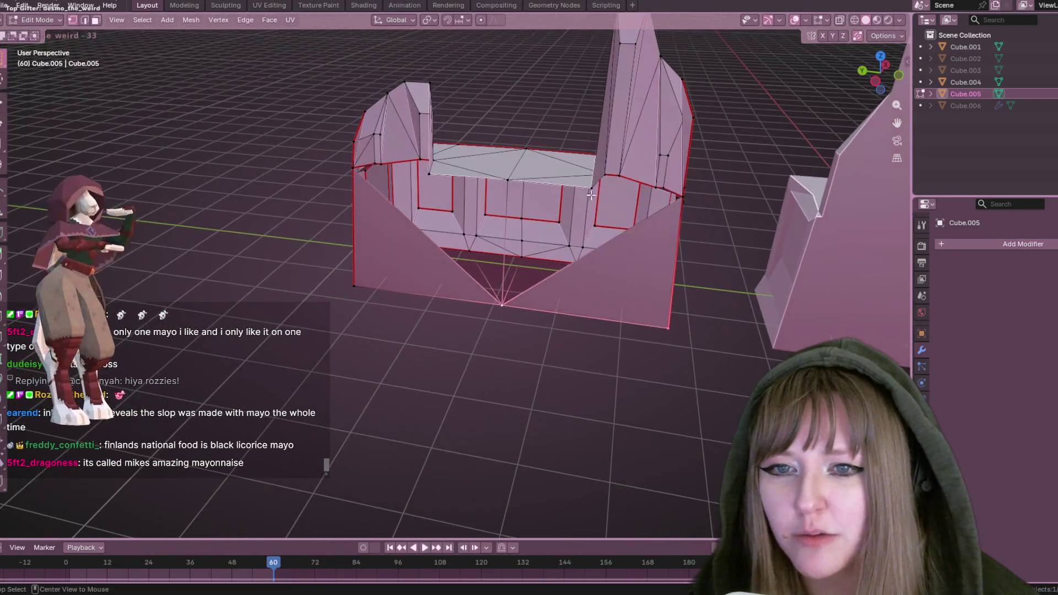
Select the tall tower's top and lower vertices, then recentre the view from above
mouse_move(877, 325)
middle_mouse_down()
mouse_move(685, 234)
mouse_move(597, 68)
middle_mouse_up()
left_click(593, 77, "shift")
left_click(621, 79, "shift")
left_click(635, 128, "shift")
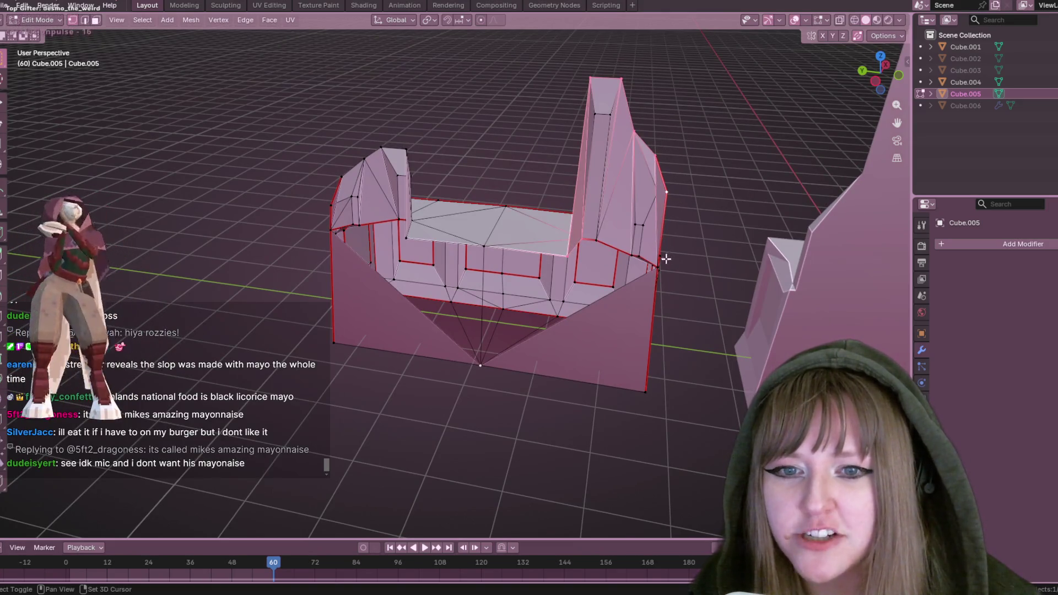
mouse_move(686, 276)
middle_mouse_down("shift")
mouse_move(641, 264)
mouse_move(668, 246)
mouse_move(631, 278)
middle_mouse_up("shift")
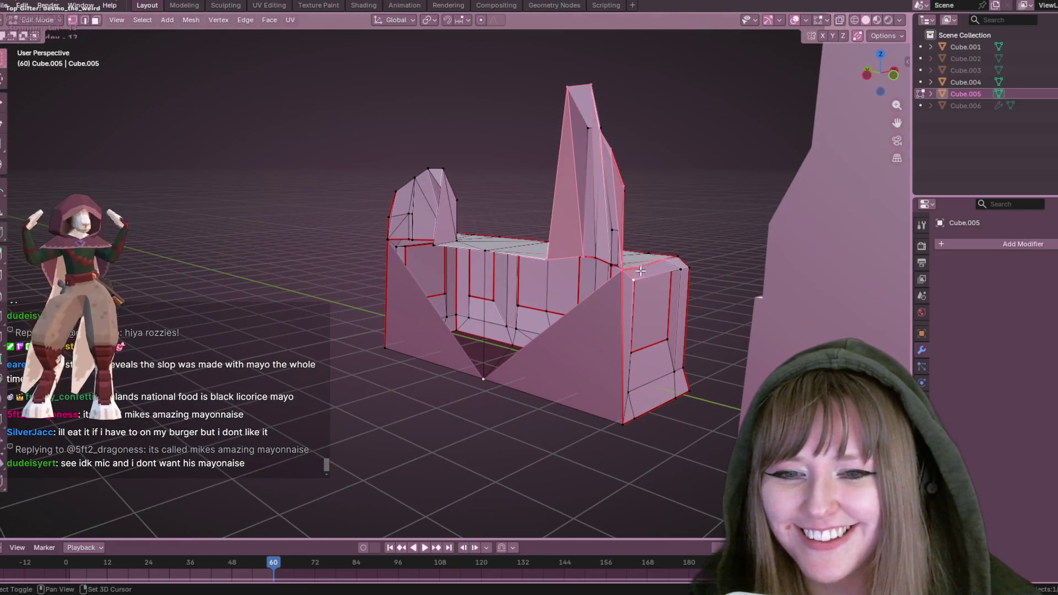
mouse_move(635, 280)
middle_mouse_down()
mouse_move(569, 338)
mouse_move(605, 318)
mouse_move(551, 378)
mouse_move(503, 346)
middle_mouse_up()
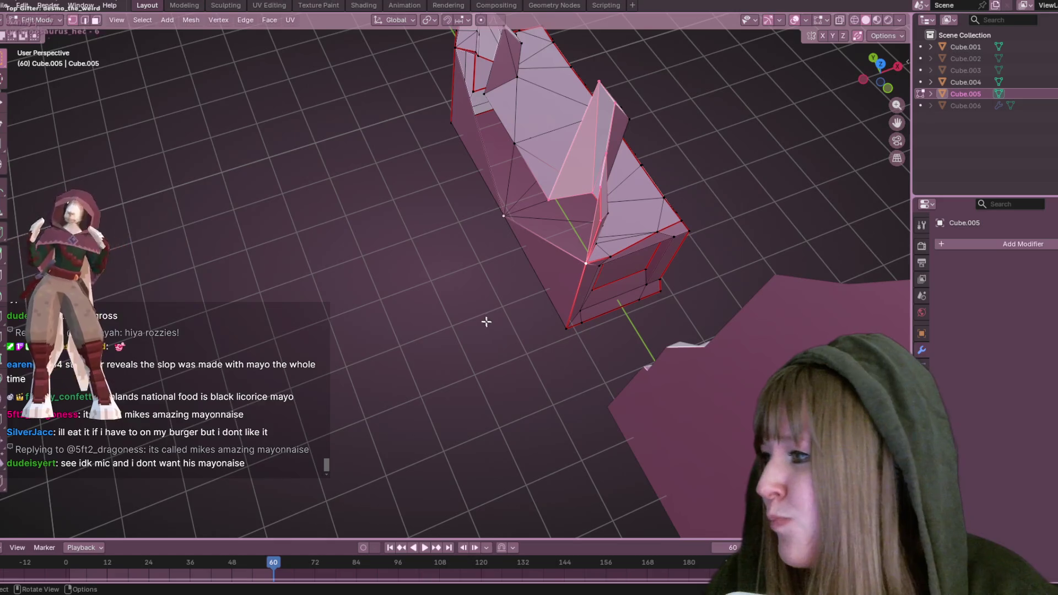
Snap to a back view, add a crystal-spike vertex to the selection, then switch to Minecraft
middle_click_drag(474, 248, 469, 235, "shift")
mouse_move(306, 346)
middle_mouse_down()
mouse_move(373, 354)
mouse_move(477, 226)
mouse_move(517, 213)
mouse_move(553, 224)
mouse_move(503, 289)
mouse_move(480, 301)
mouse_move(601, 105)
mouse_move(522, 164)
mouse_move(548, 149)
mouse_move(555, 158)
mouse_move(546, 199)
mouse_move(523, 177)
mouse_move(619, 293)
mouse_move(900, 78)
middle_mouse_up()
left_click(886, 87)
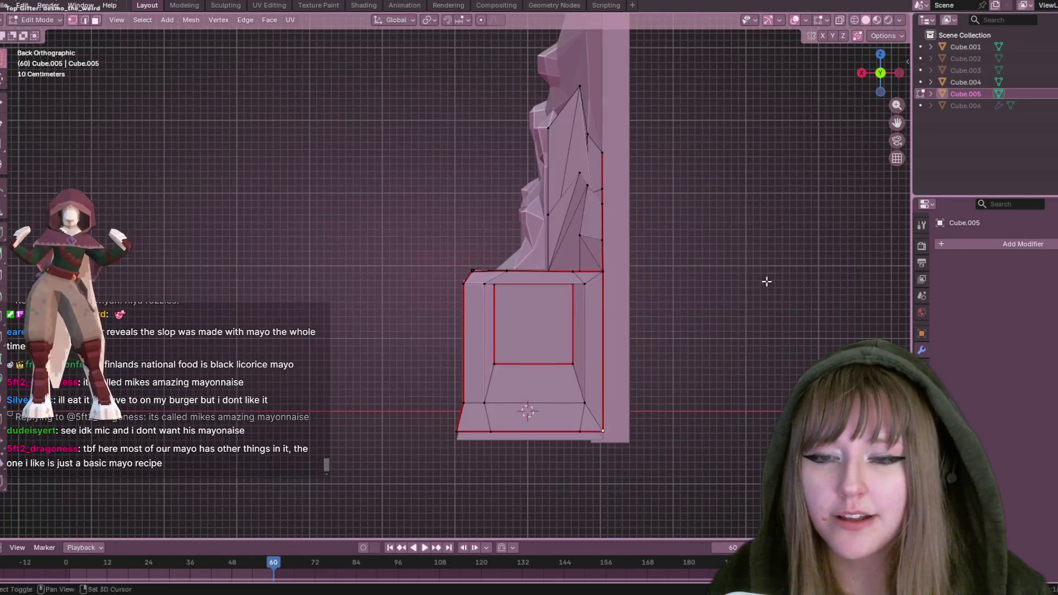
scroll(589, 349, "up", 3)
left_click(412, 251, "shift")
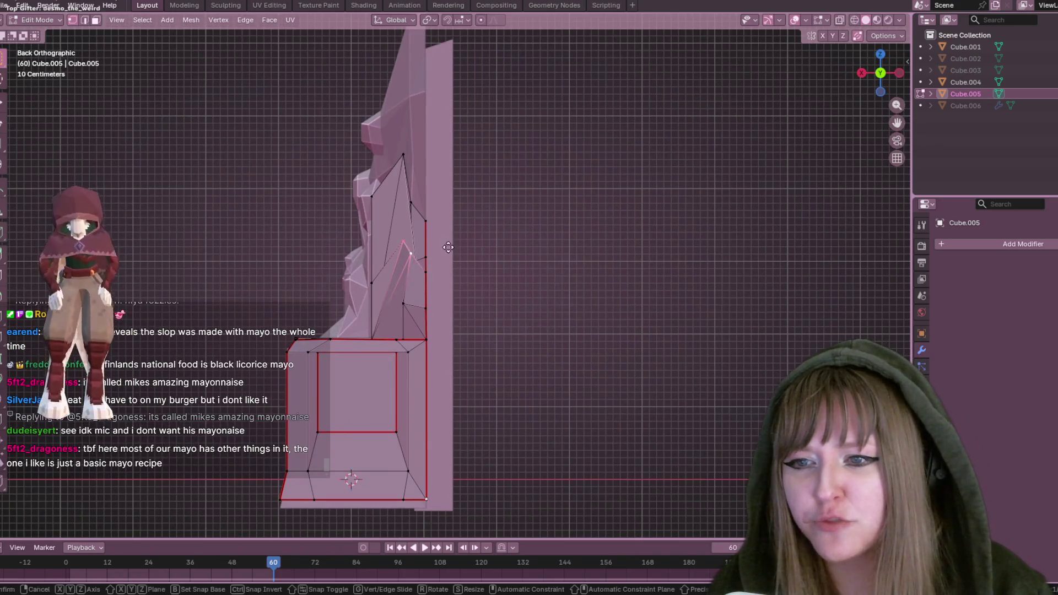
mouse_move(702, 260)
middle_mouse_down()
mouse_move(718, 307)
mouse_move(606, 352)
mouse_move(564, 366)
mouse_move(554, 359)
middle_mouse_up()
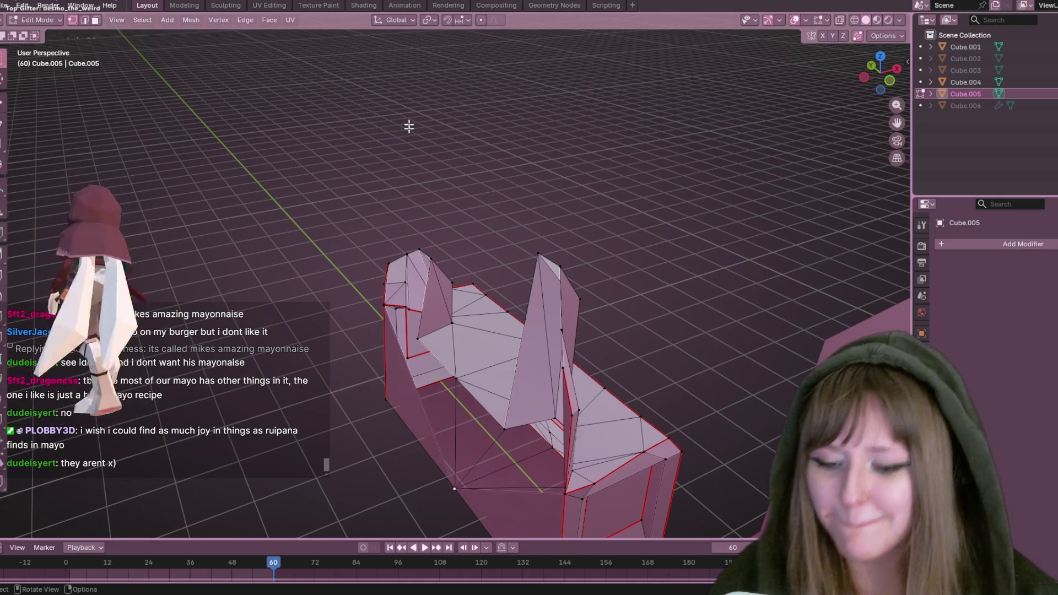
key("alt+Tab")
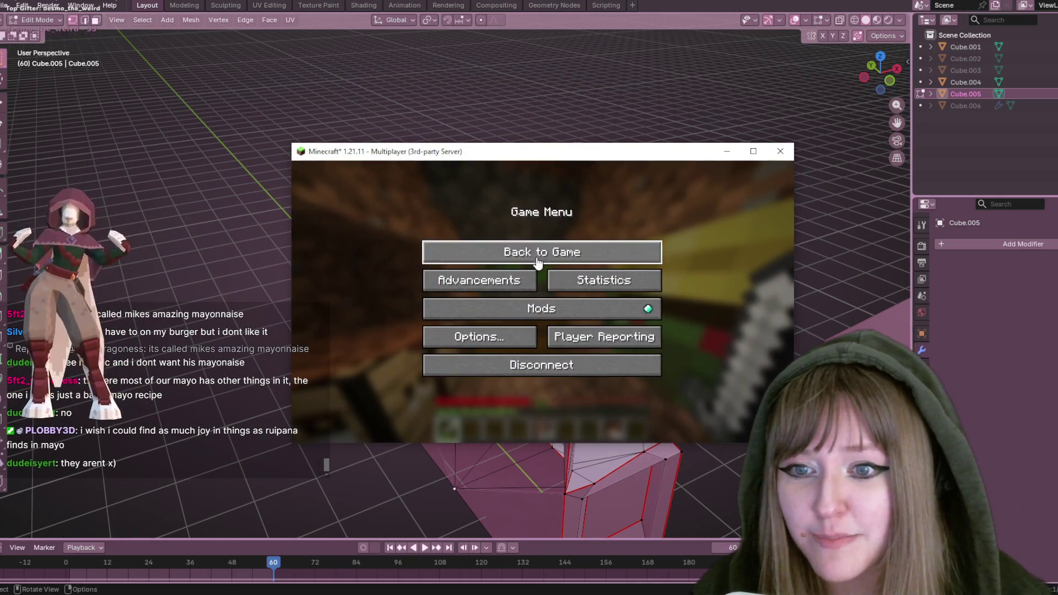
Resume the game and kill the red and other mobs through the tunnel gap
left_click(541, 253)
left_click(543, 301)
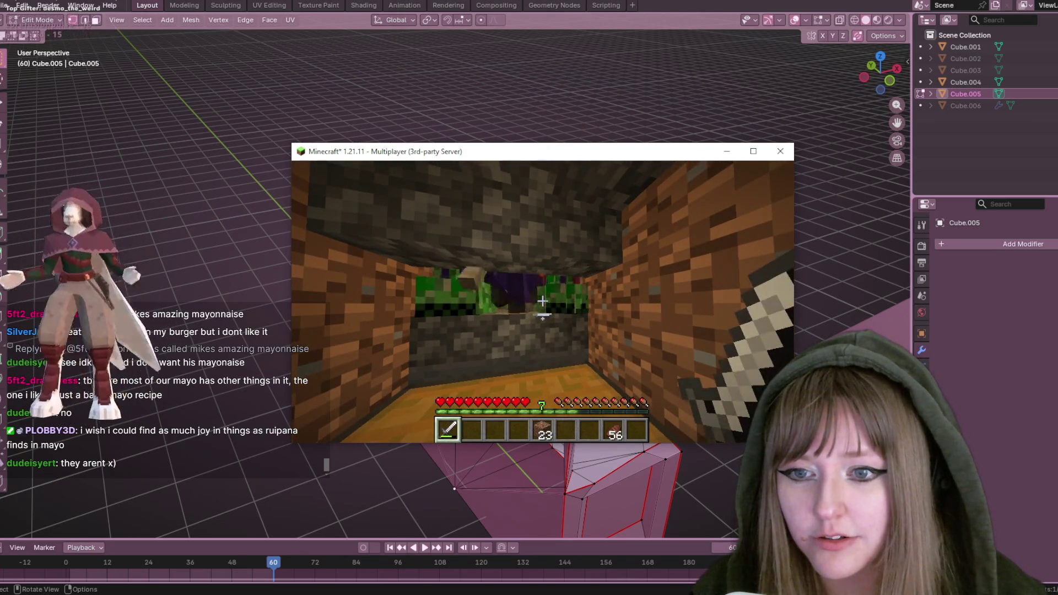
left_click(543, 301)
left_click(543, 301)
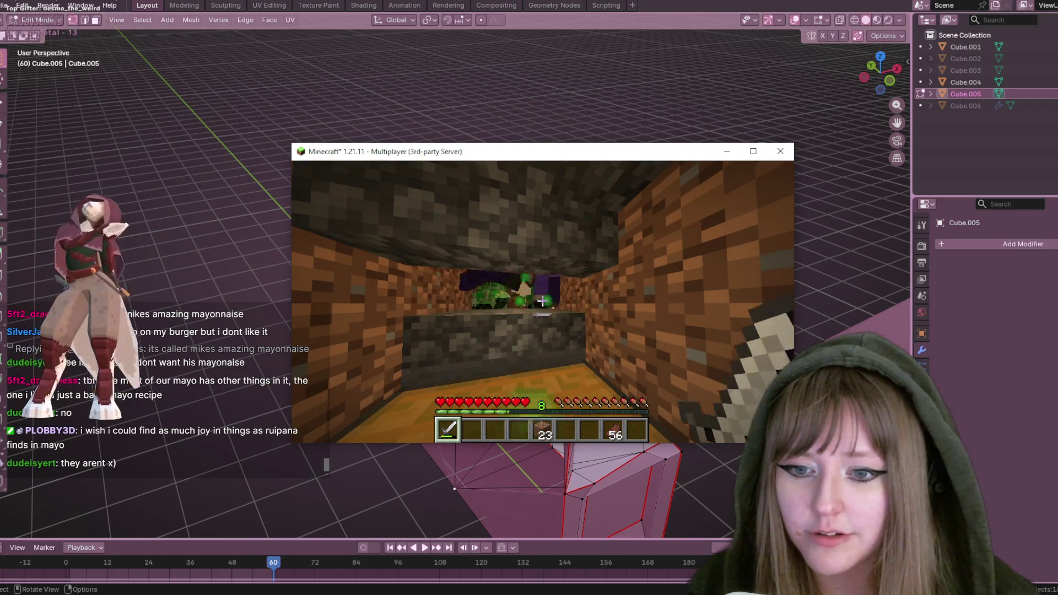
left_click(543, 301)
left_click(542, 301)
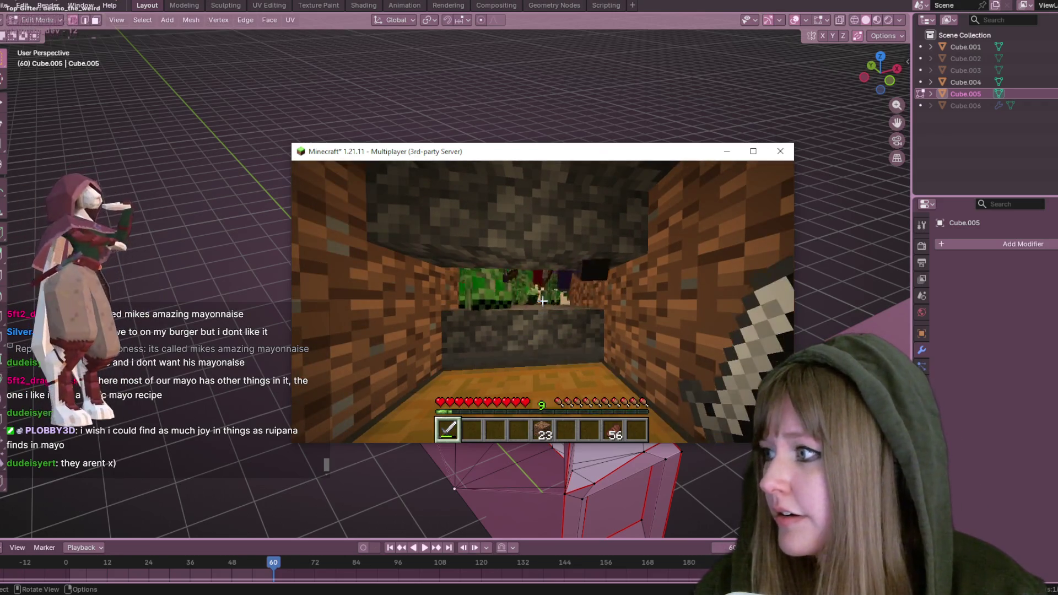
left_click(543, 301)
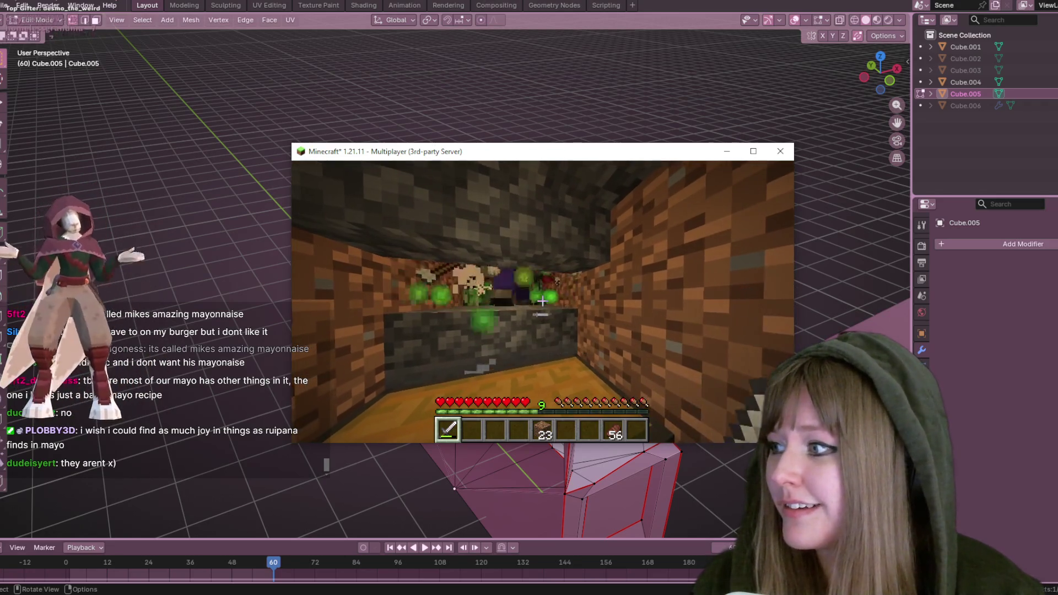
left_click(543, 301)
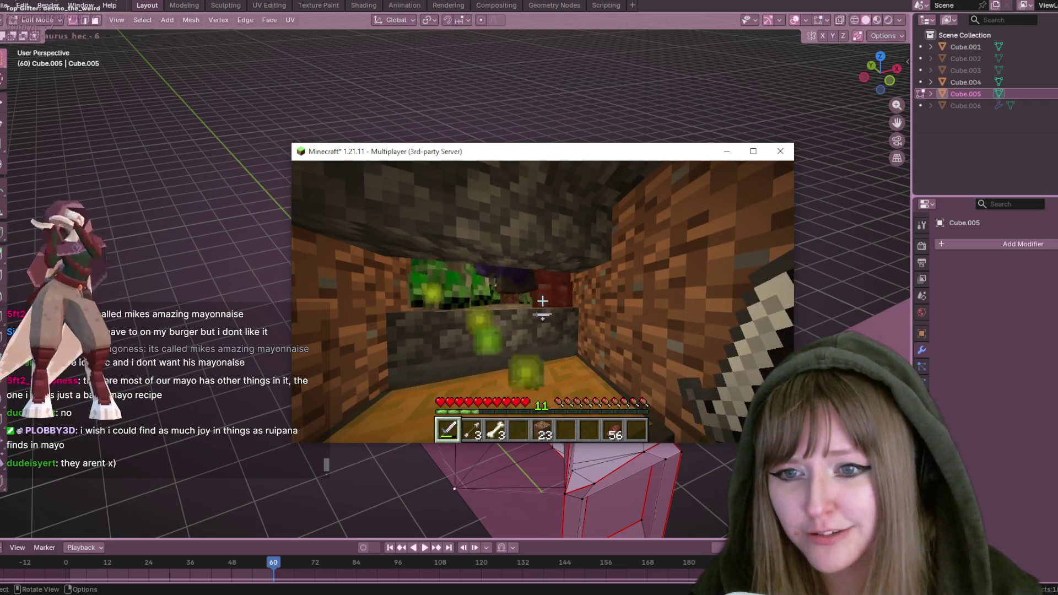
left_click(543, 301)
left_click(543, 301)
left_click(543, 301)
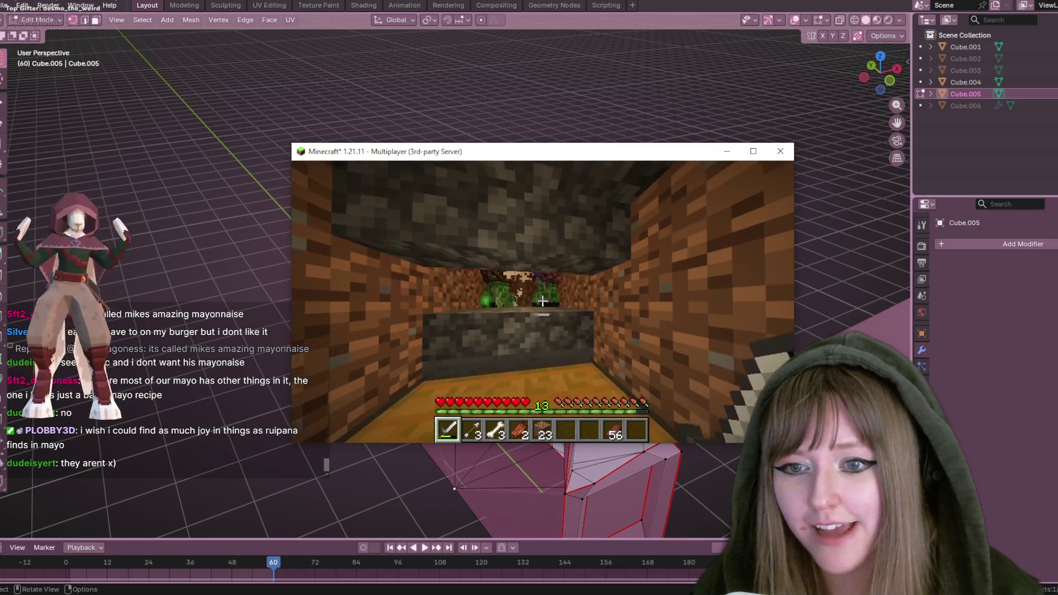
left_click(543, 301)
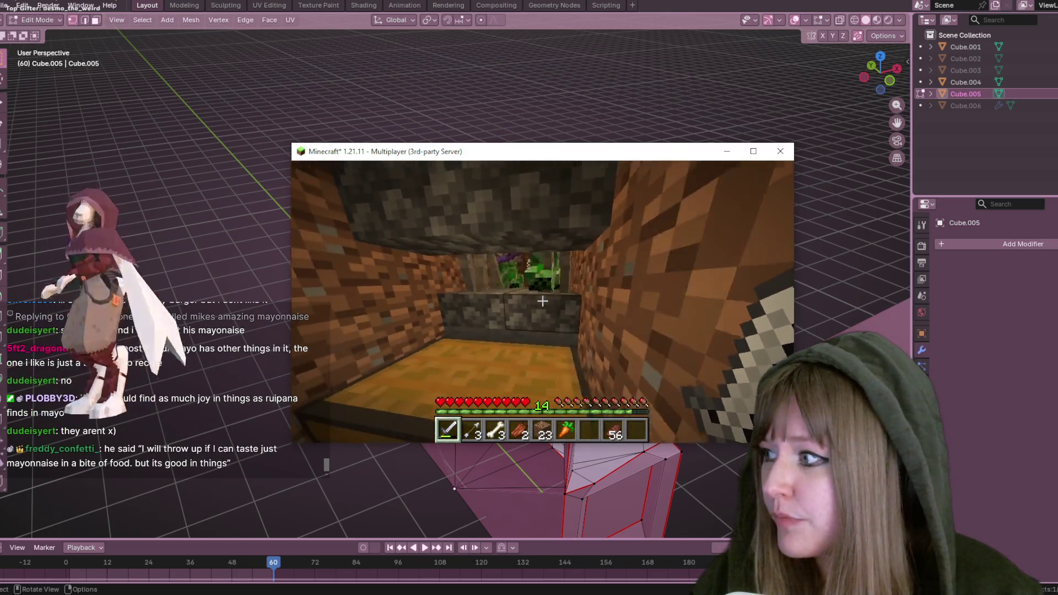
Move into the tunnel, kill mobs to reach XP level 16 with 5 bones, then minimize
key("s")
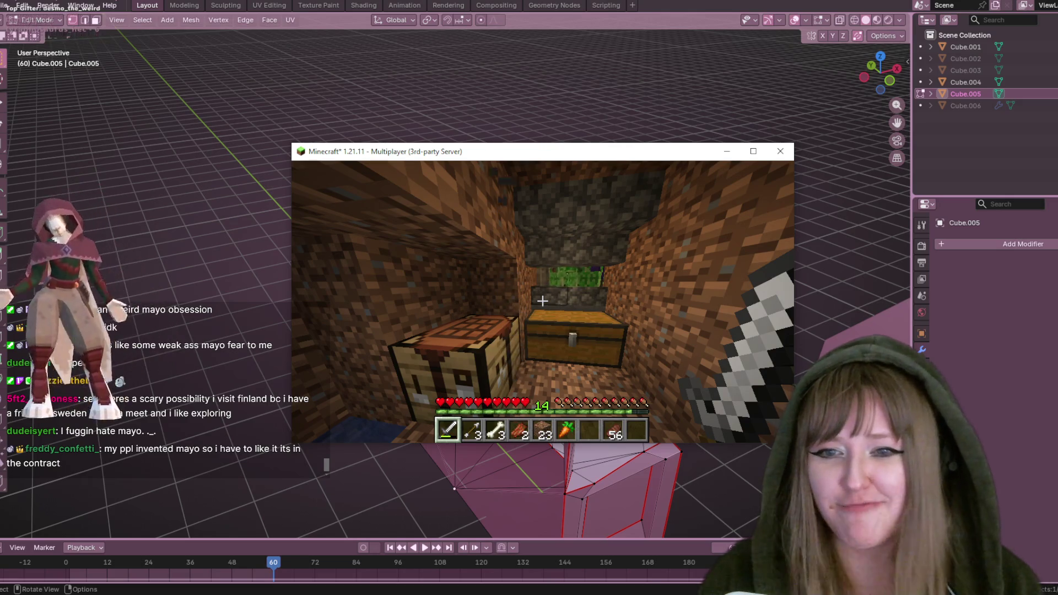
key("w")
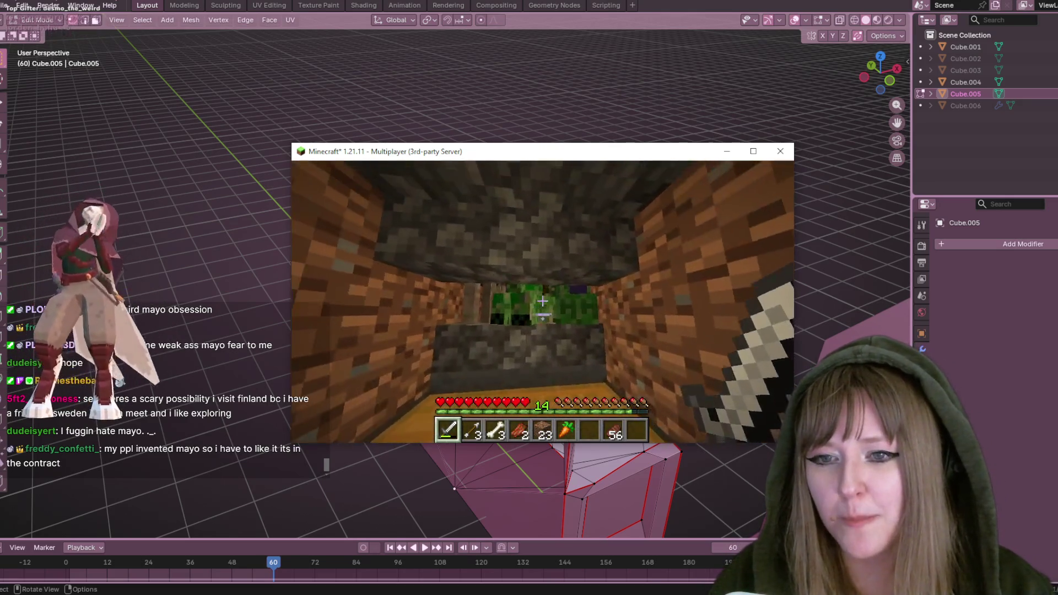
left_click(542, 300)
left_click(542, 301)
left_click(542, 301)
left_click(543, 301)
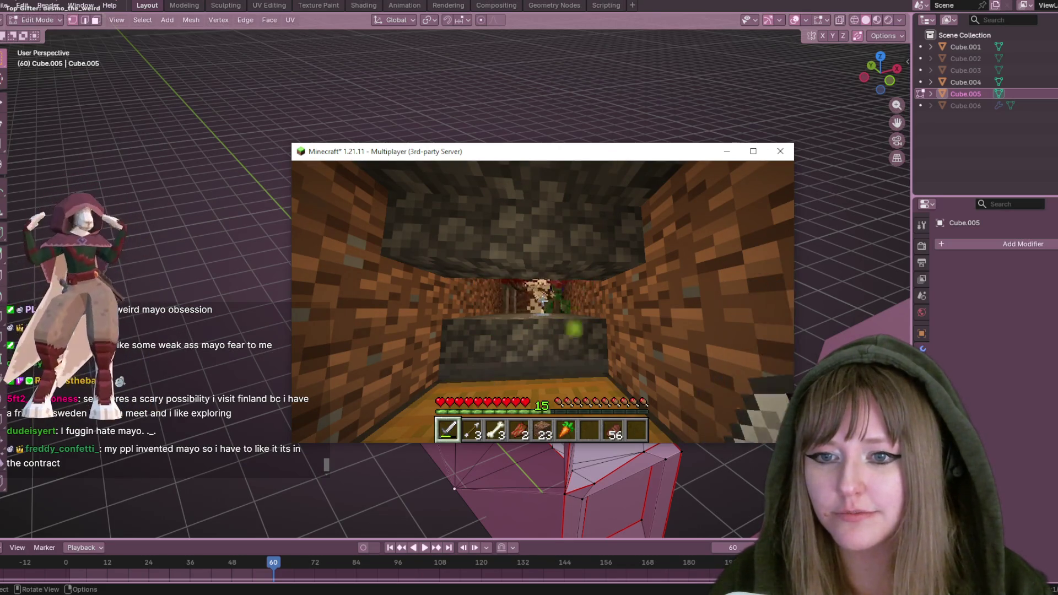
left_click(542, 301)
left_click(543, 301)
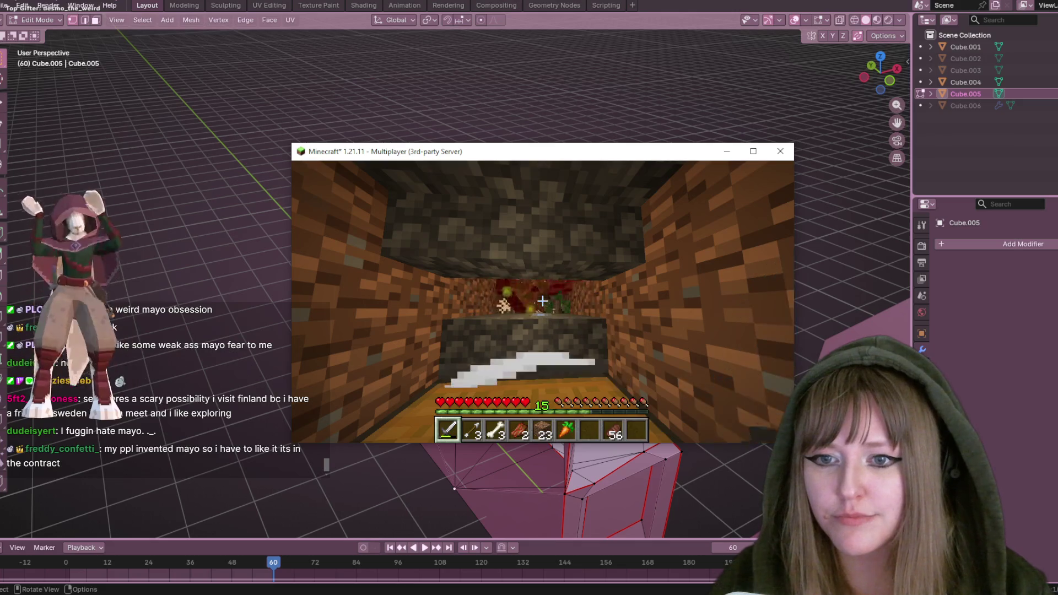
left_click(542, 300)
left_click(543, 301)
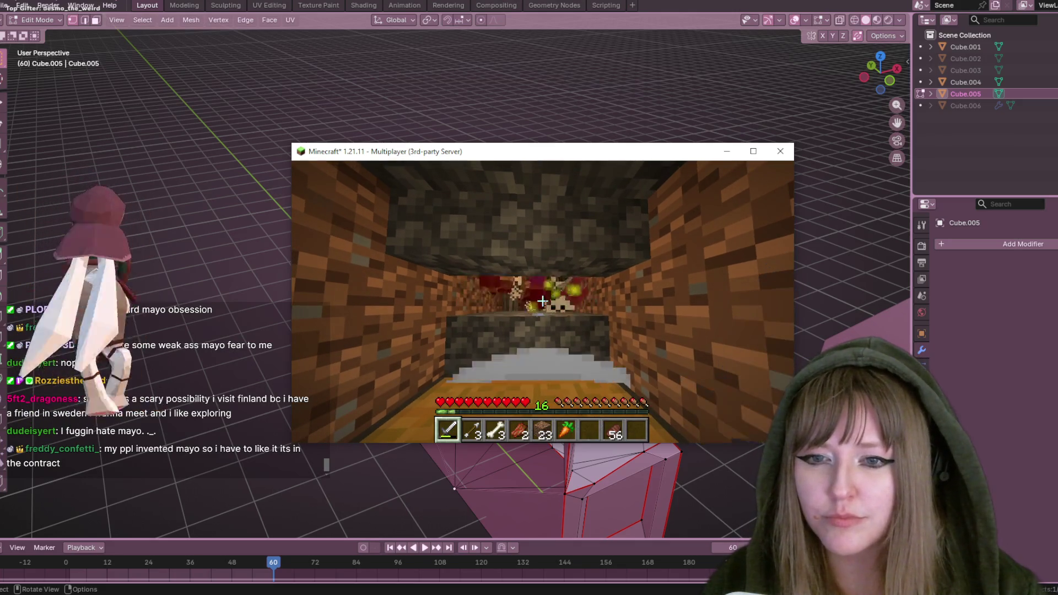
left_click(542, 301)
left_click(543, 300)
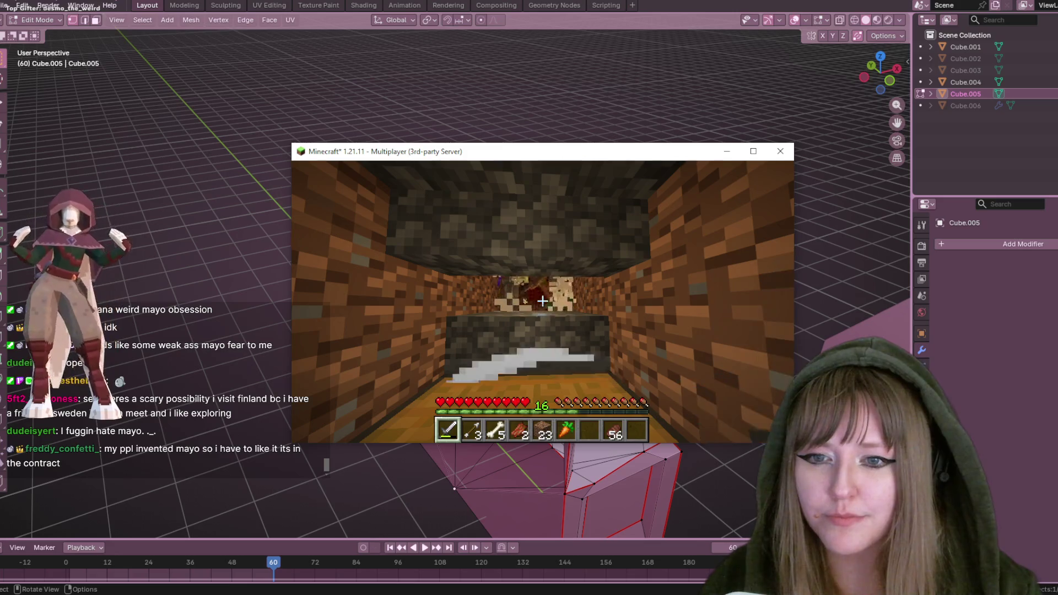
key("Escape")
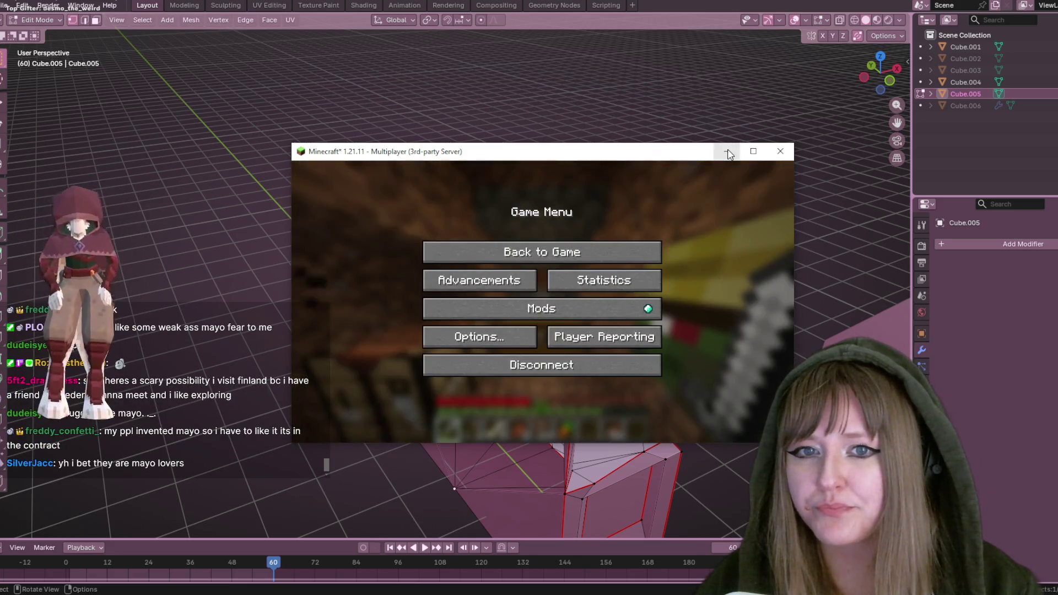
left_click(727, 151)
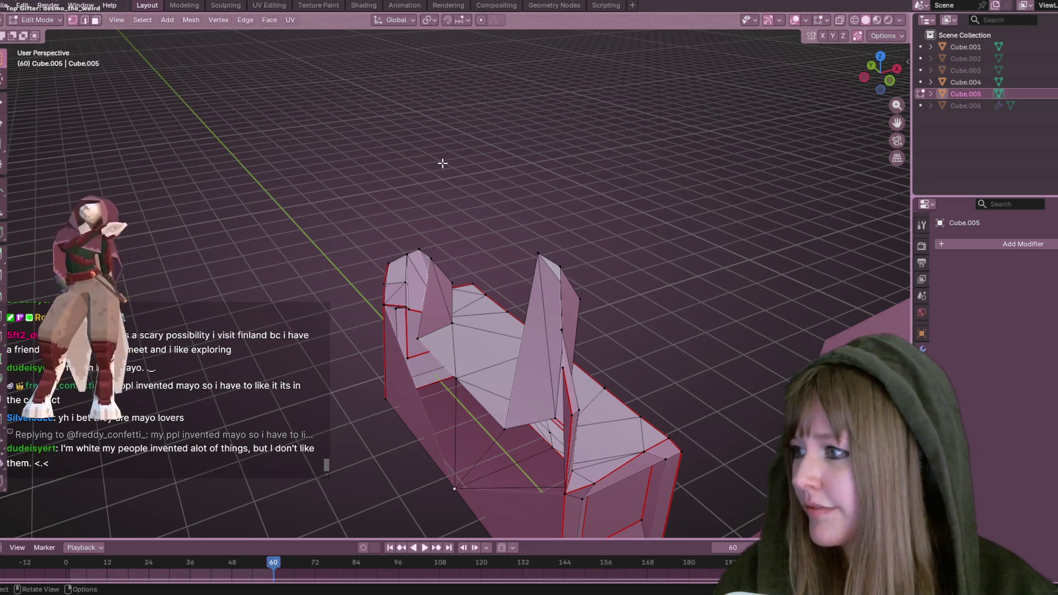
Leave Edit Mode on Cube.005, deselect it, and orbit to look down on all three pieces
mouse_move(443, 163)
middle_mouse_down()
mouse_move(431, 320)
mouse_move(595, 406)
mouse_move(515, 302)
mouse_move(531, 298)
mouse_move(518, 329)
mouse_move(471, 291)
middle_mouse_up()
key("Tab")
left_click(594, 405)
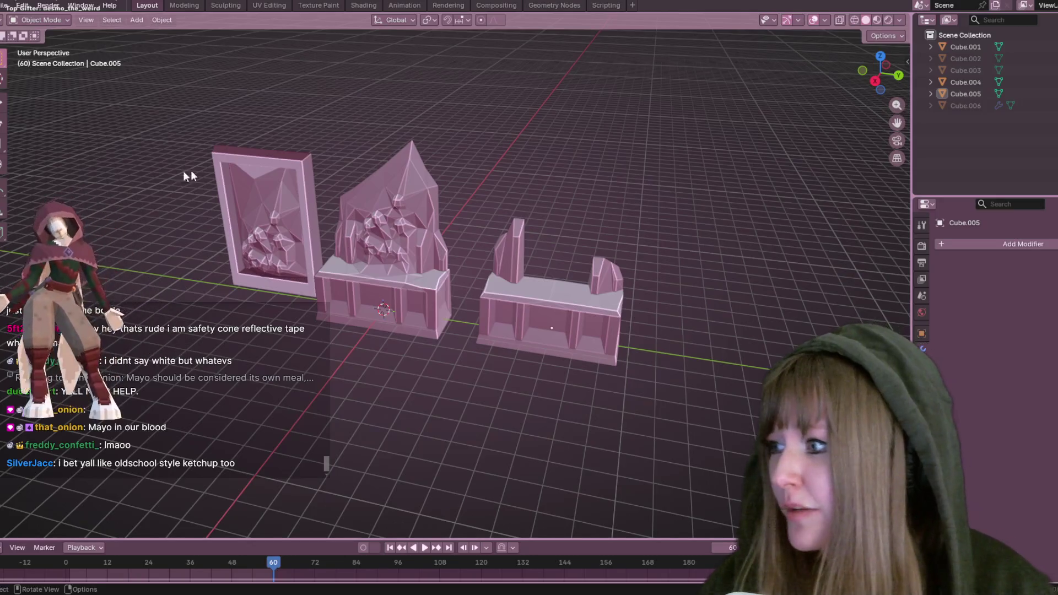
mouse_move(548, 141)
middle_mouse_down()
mouse_move(530, 267)
mouse_move(399, 222)
mouse_move(700, 246)
mouse_move(456, 118)
mouse_move(458, 238)
mouse_move(563, 377)
mouse_move(583, 291)
mouse_move(548, 168)
mouse_move(710, 198)
mouse_move(494, 177)
mouse_move(561, 206)
mouse_move(531, 201)
middle_mouse_up()
Select Cube.001 and orbit and zoom to view the pieces from elevated and front-on angles
left_click(458, 237)
scroll(531, 200, "up", 5)
mouse_move(569, 149)
middle_mouse_down()
mouse_move(596, 224)
mouse_move(590, 203)
middle_mouse_up()
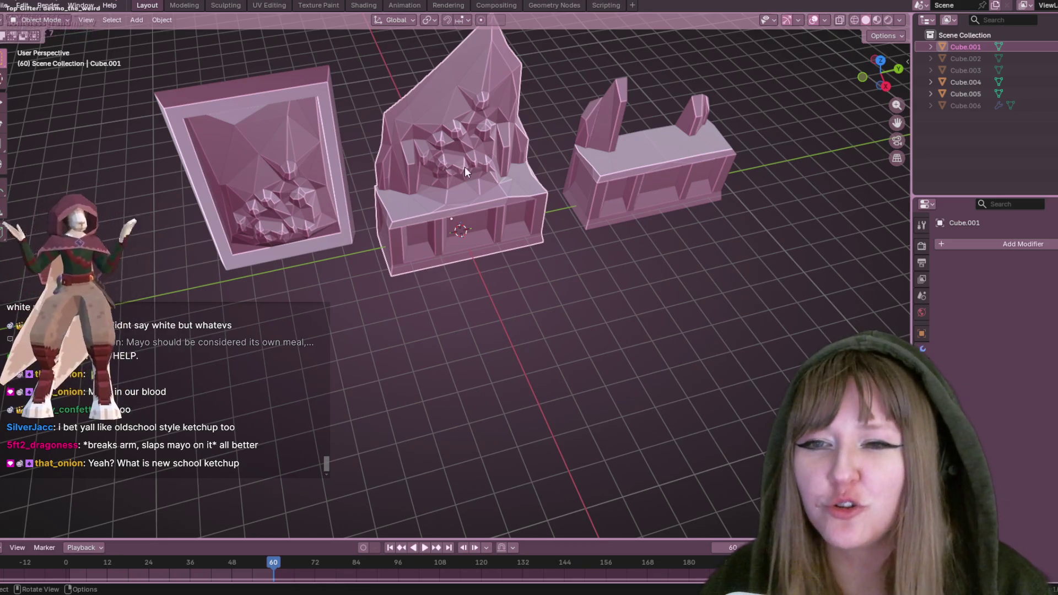
middle_click_drag(365, 154, 762, 262)
middle_click_drag(395, 163, 314, 111)
scroll(521, 141, "down", 3)
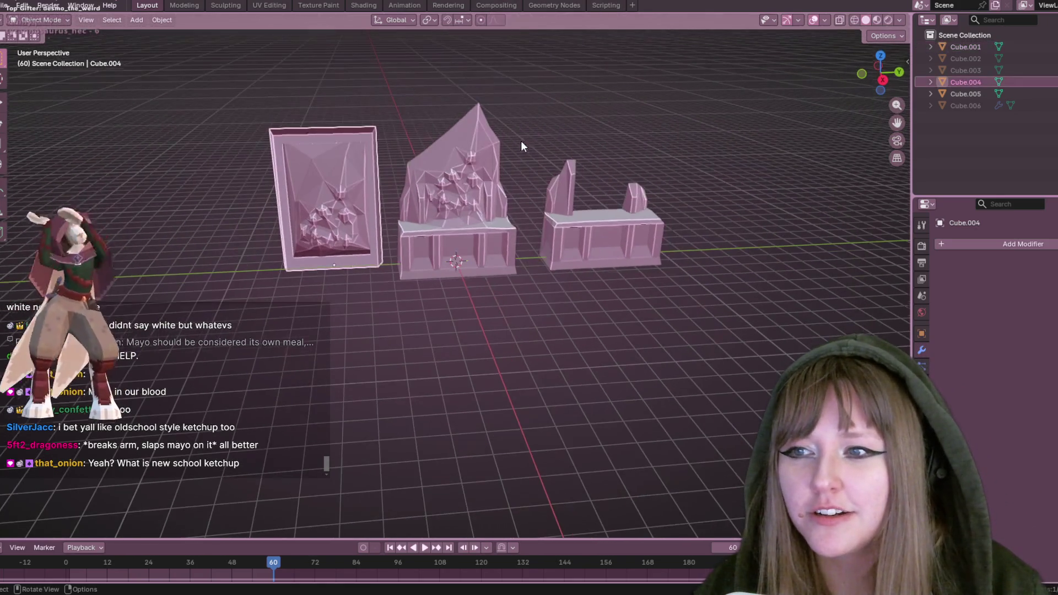
Add the middle and right-hand pieces to the selection, orbit higher, then deselect everything
left_click(480, 218, "shift")
left_click(588, 239, "shift")
mouse_move(662, 341)
middle_mouse_down()
mouse_move(544, 246)
mouse_move(554, 157)
mouse_move(316, 176)
middle_mouse_up()
left_click(544, 246)
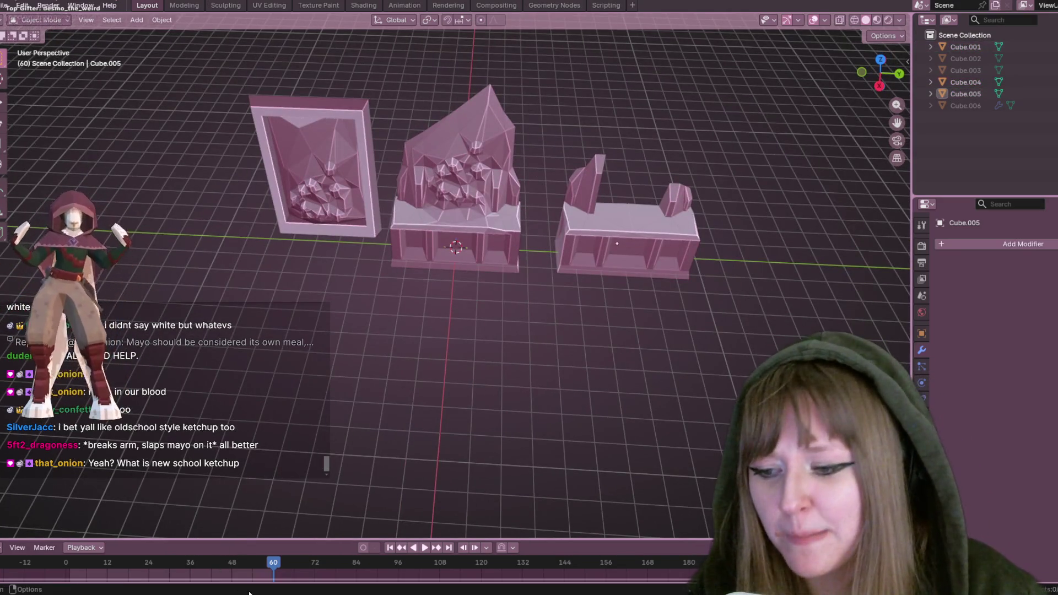
Close the extra Chrome window from its taskbar preview and switch Blender to Right Orthographic view
mouse_move(248, 593)
mouse_move(290, 557)
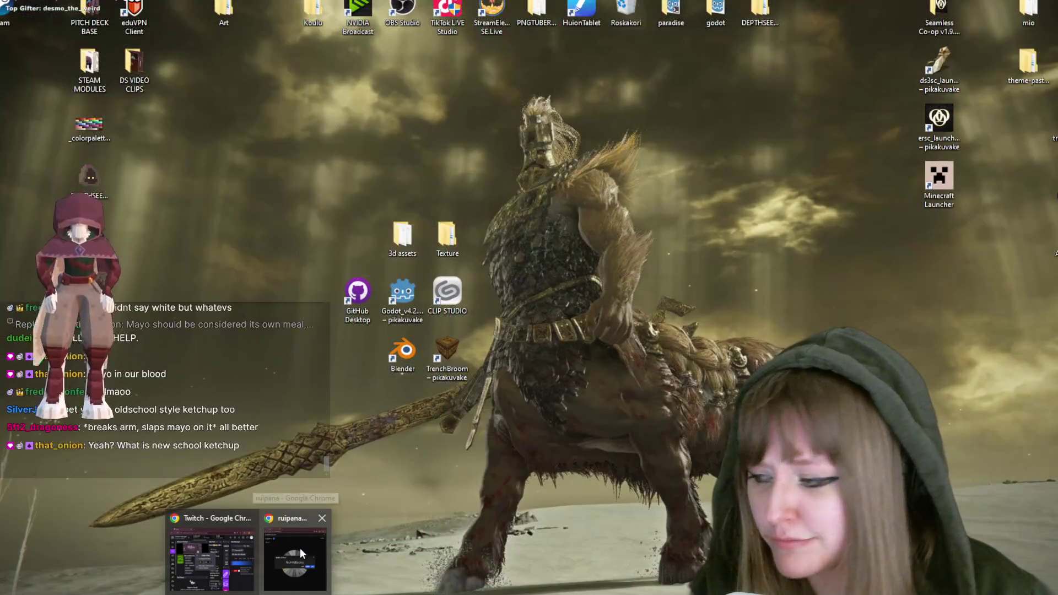
left_click(322, 518)
mouse_move(658, 462)
middle_mouse_down()
mouse_move(668, 84)
mouse_move(701, 364)
mouse_move(667, 50)
mouse_move(606, 210)
mouse_move(571, 418)
mouse_move(384, 67)
mouse_move(38, 65)
mouse_move(286, 237)
mouse_move(687, 177)
mouse_move(609, 71)
mouse_move(732, 130)
mouse_move(763, 72)
middle_mouse_up()
left_click(879, 80)
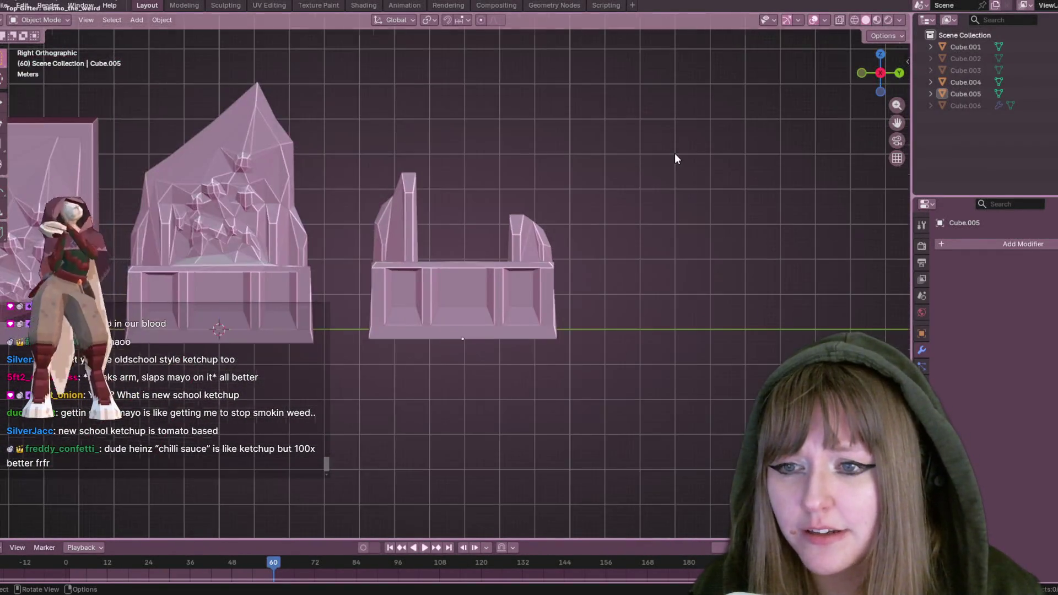
scroll(678, 154, "down", 3)
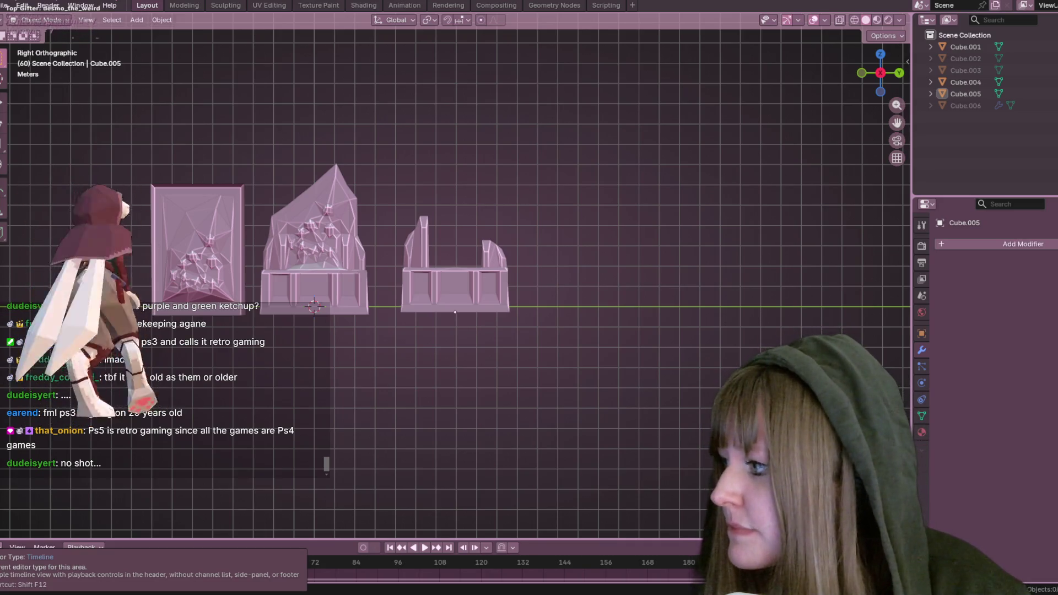
In Chrome, expand the 'what does retro mean' and 'retro vs vintage' answers and highlight the imitation sentence
key("alt+Tab")
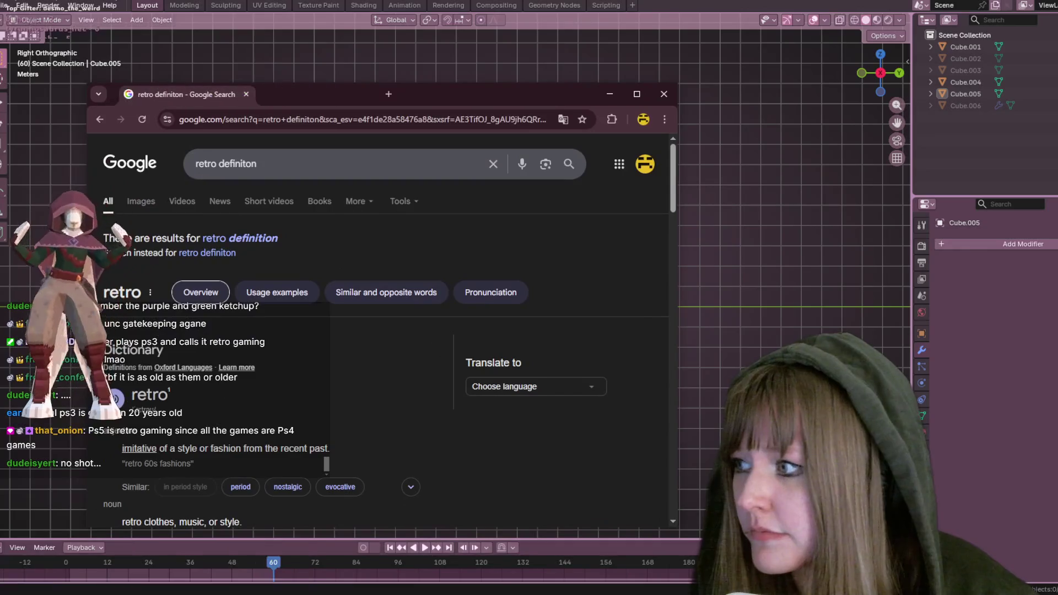
scroll(210, 255, "down", 1)
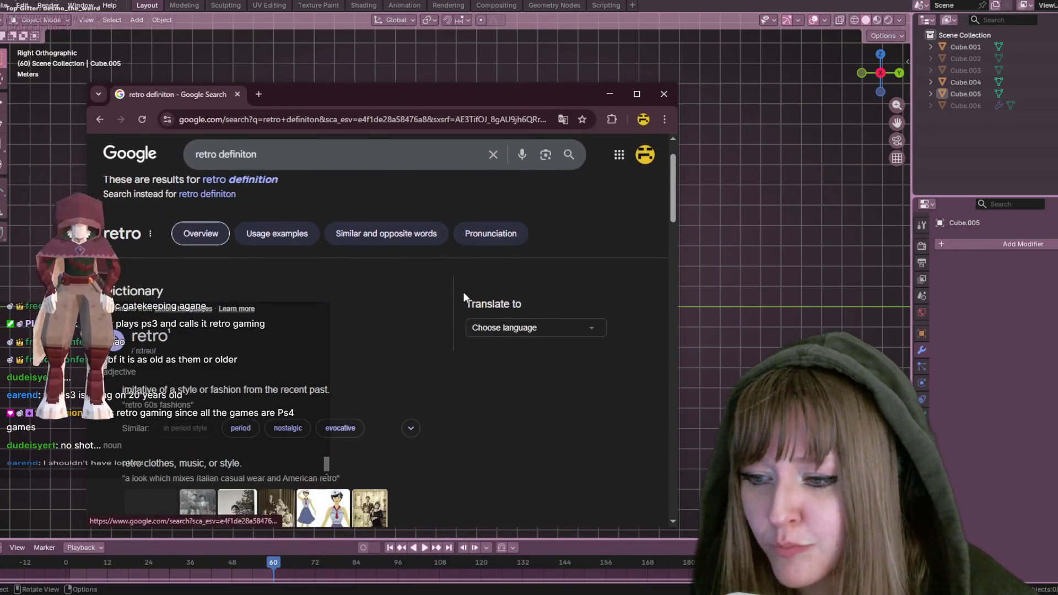
scroll(417, 358, "down", 2)
scroll(429, 358, "down", 4)
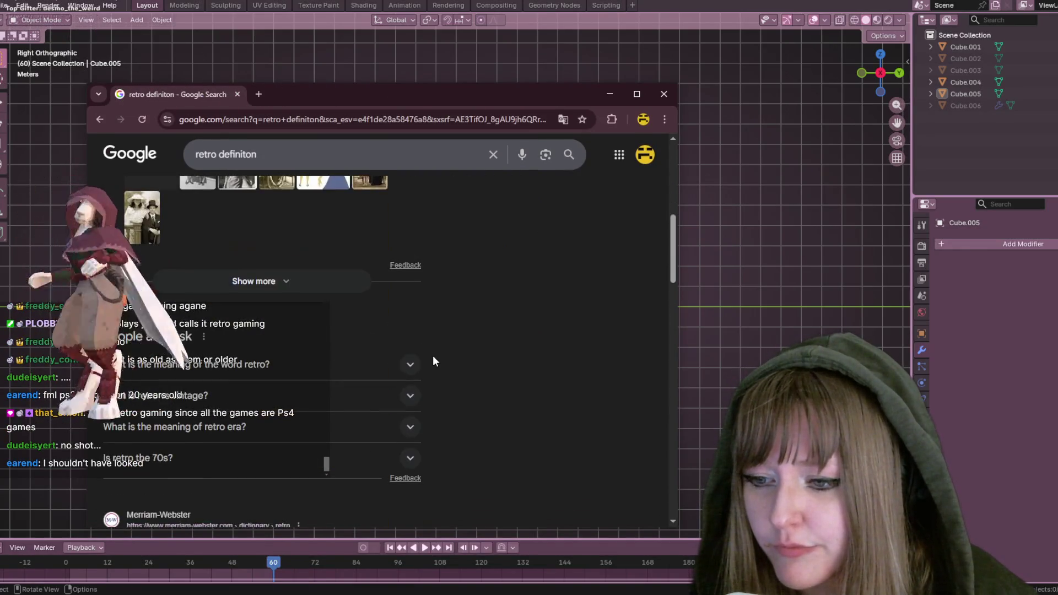
scroll(434, 357, "up", 7)
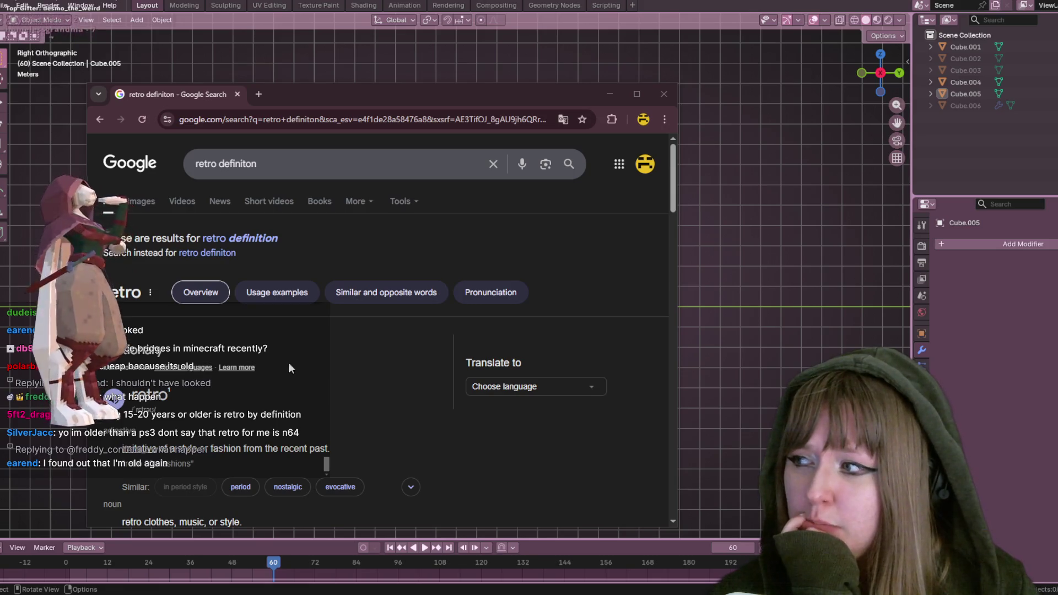
scroll(292, 363, "down", 10)
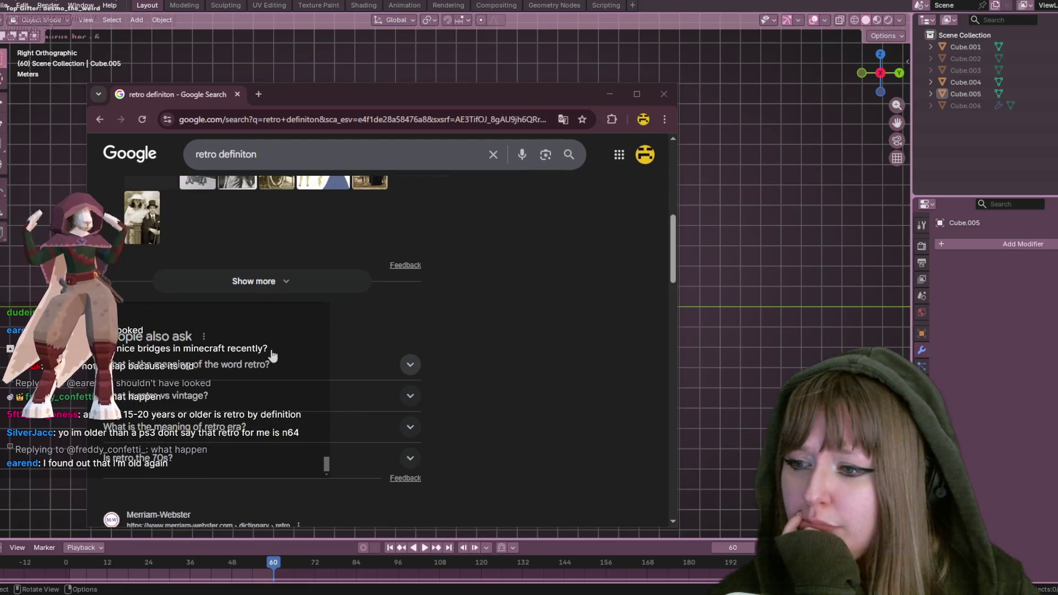
left_click(273, 356)
scroll(243, 375, "down", 2)
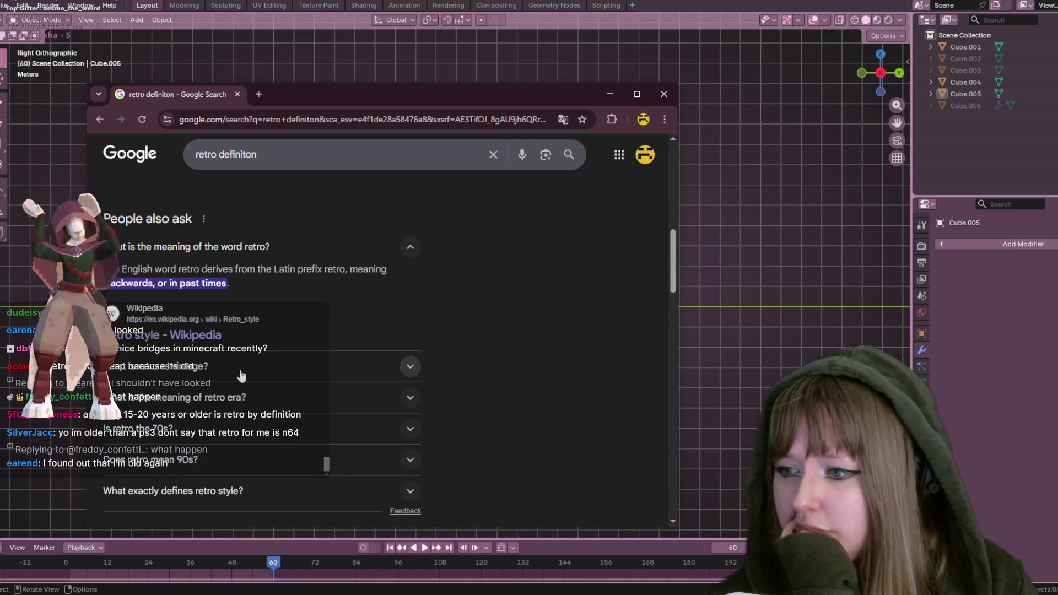
left_click(241, 369)
scroll(242, 375, "down", 1)
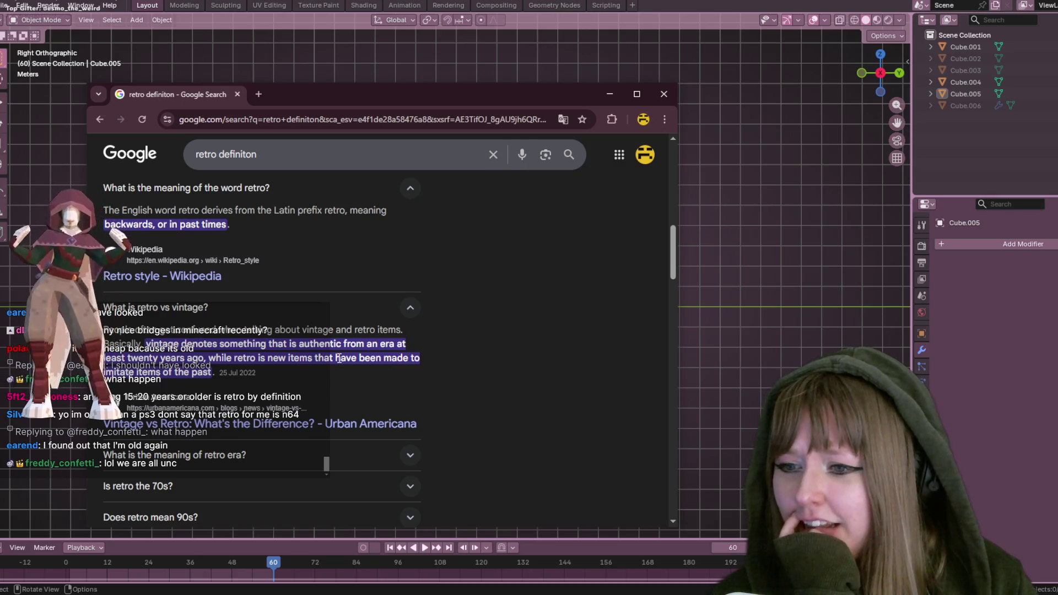
mouse_move(239, 362)
left_mouse_down()
mouse_move(259, 362)
mouse_move(196, 378)
left_mouse_up()
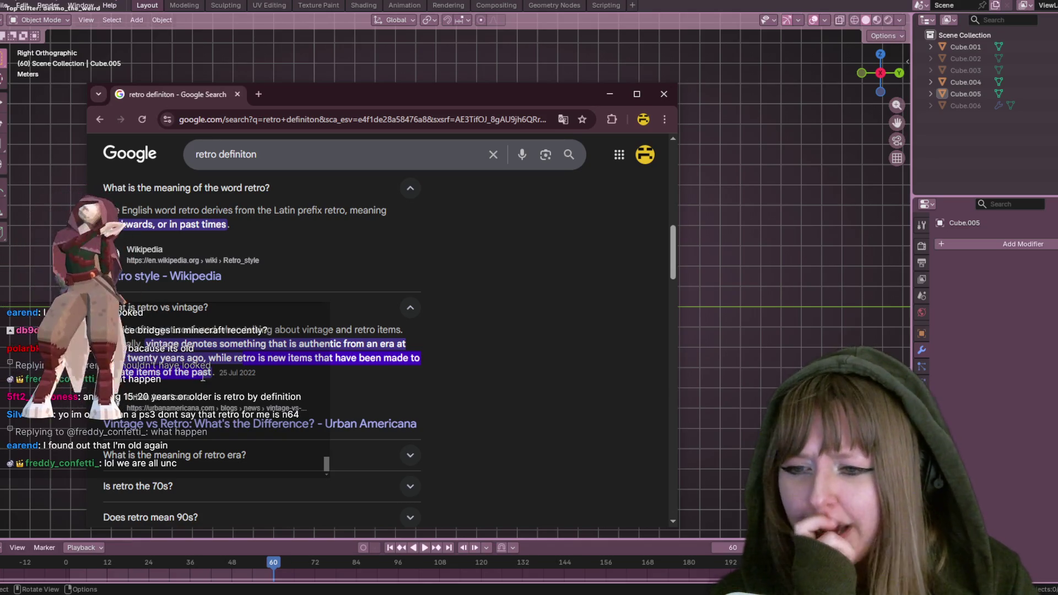
Open the r/retrogaming thread on what counts as retro, then close Chrome
scroll(343, 386, "down", 2)
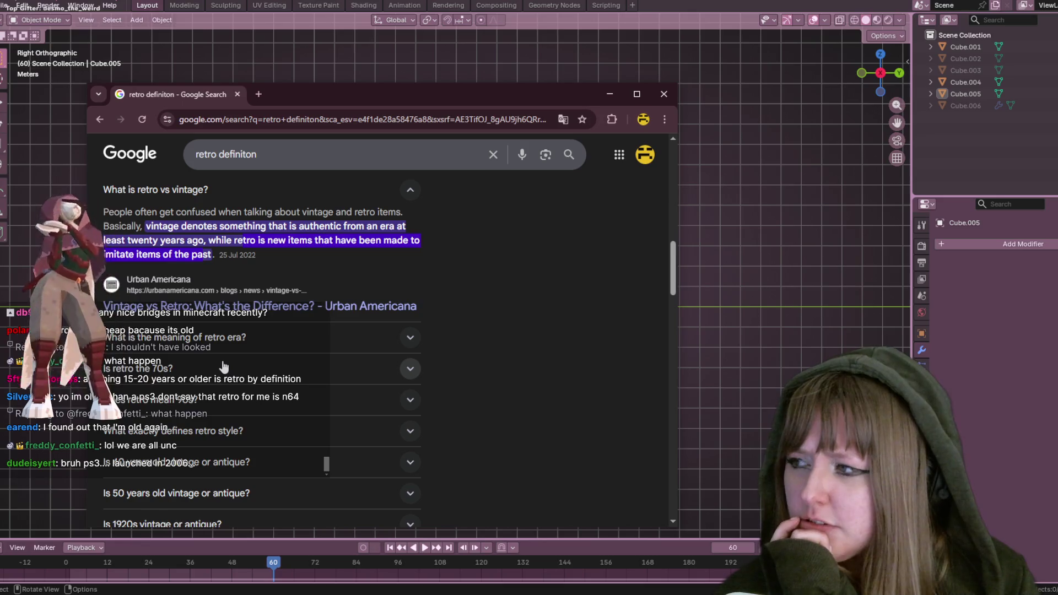
scroll(224, 366, "down", 2)
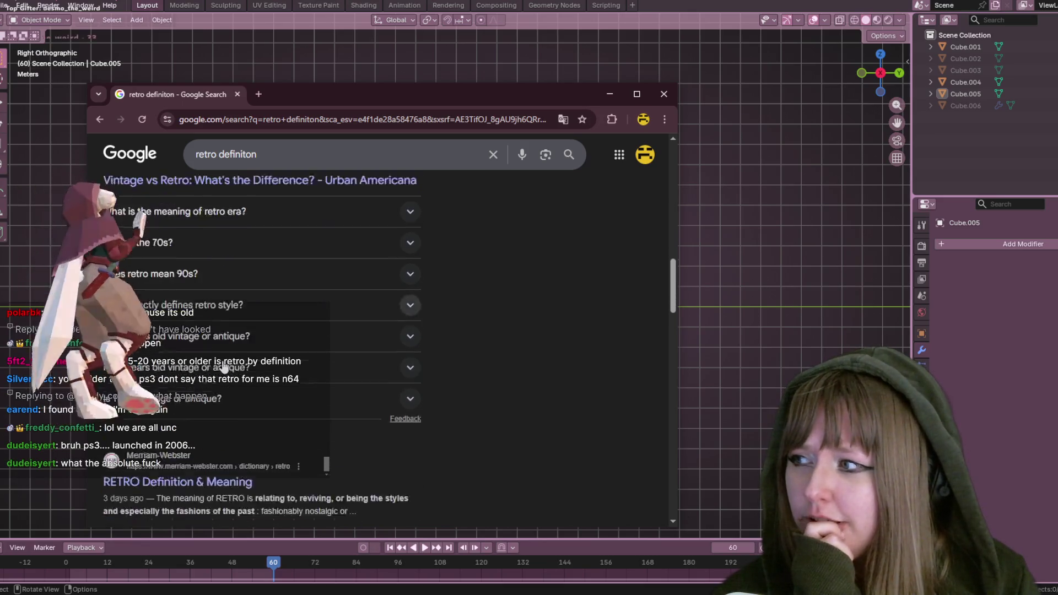
scroll(224, 367, "down", 1)
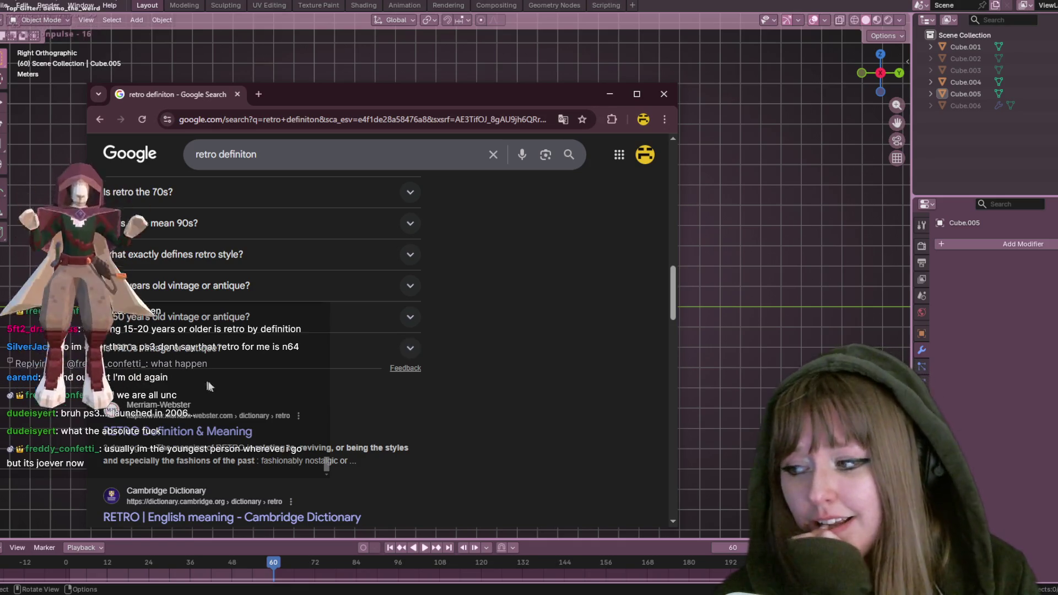
scroll(422, 330, "down", 4)
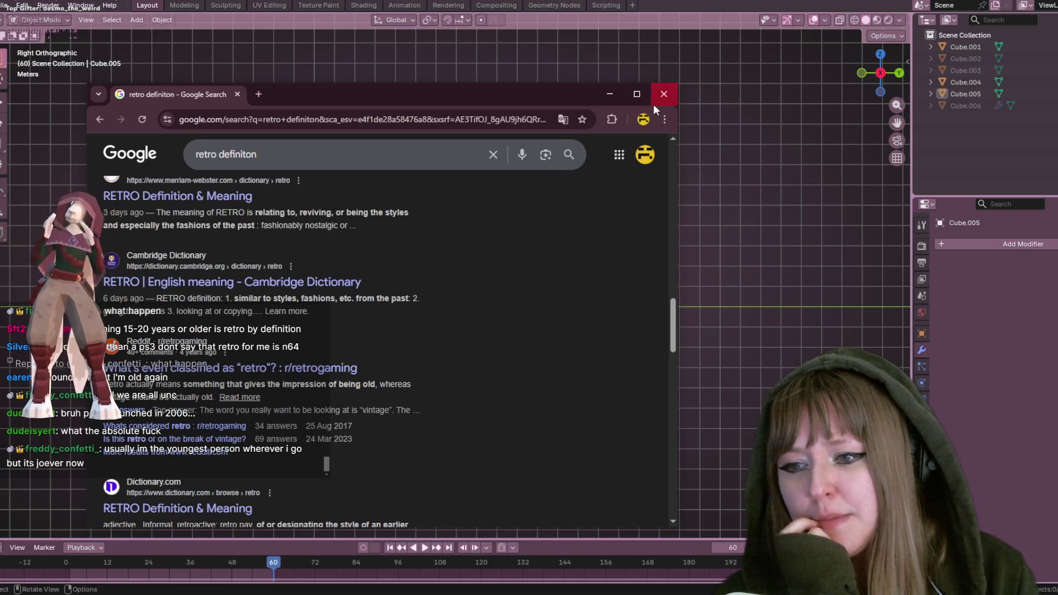
left_click(308, 368)
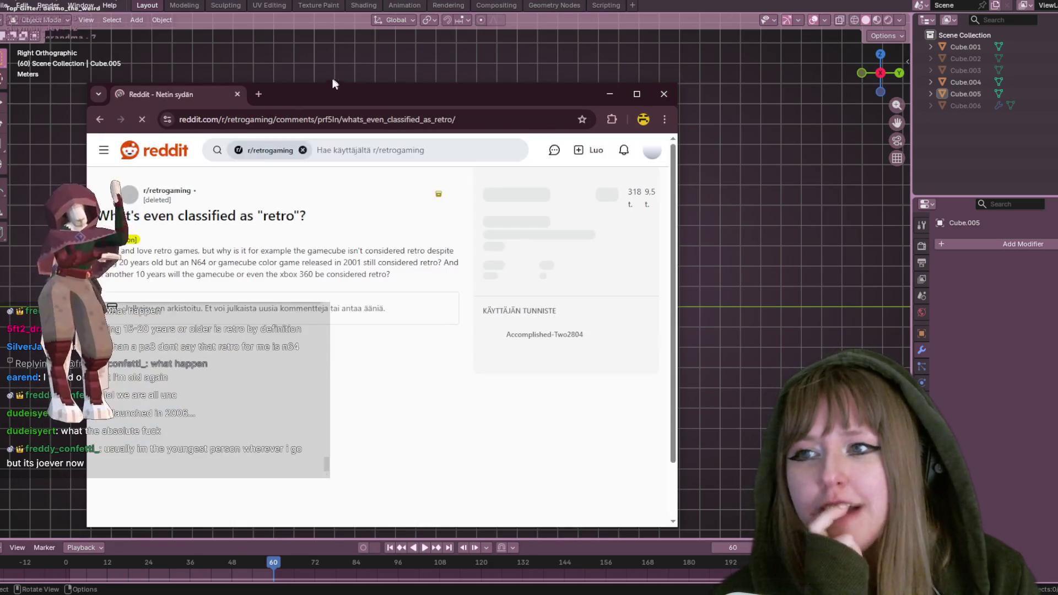
left_click(663, 93)
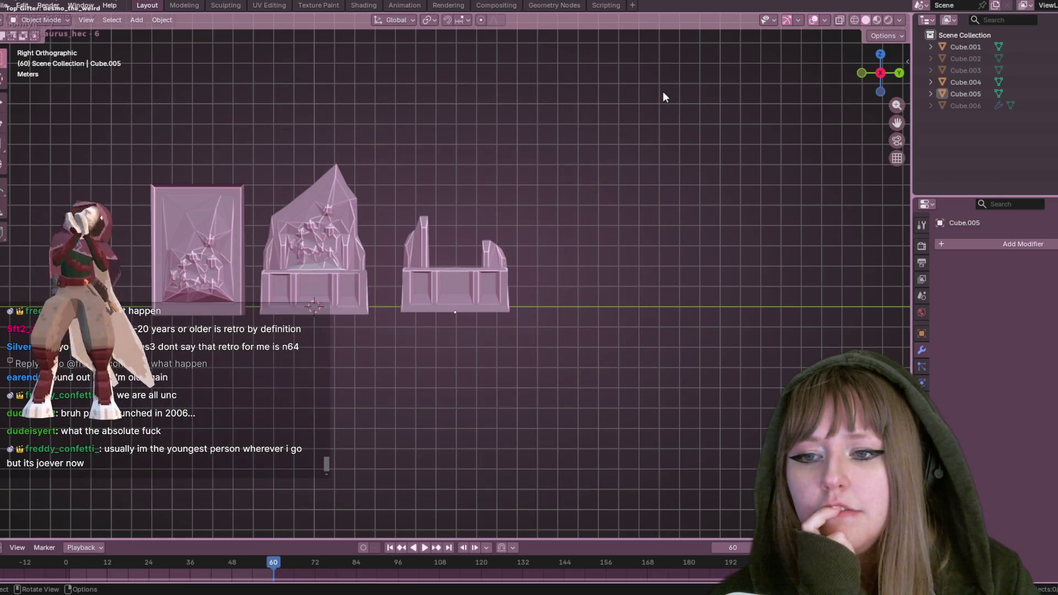
Zoom in and back out on the three pink crystal sculptures, then switch to the paused Minecraft window
scroll(644, 229, "up", 3)
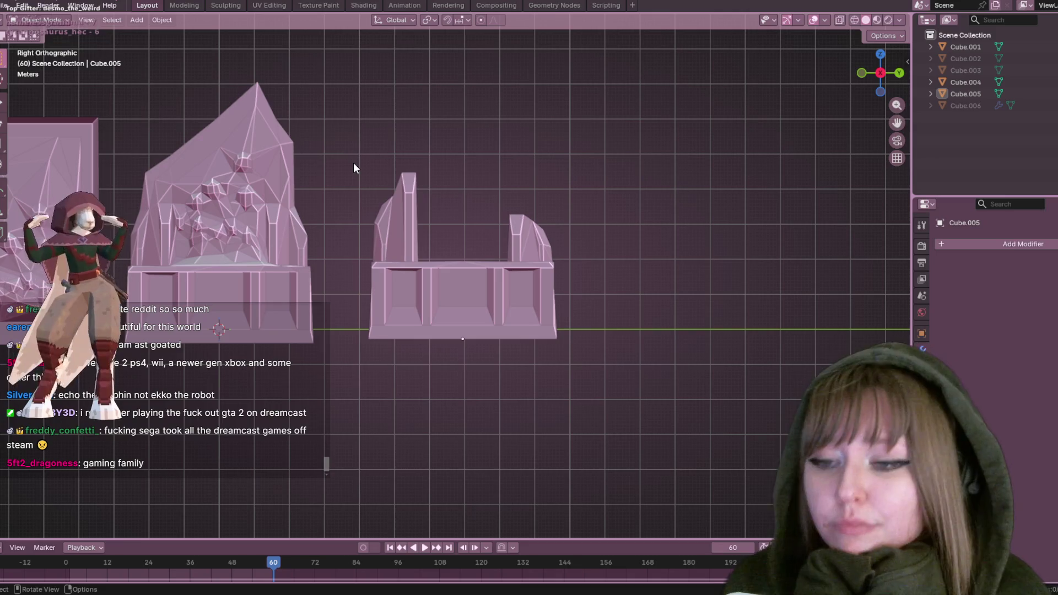
scroll(451, 289, "down", 1)
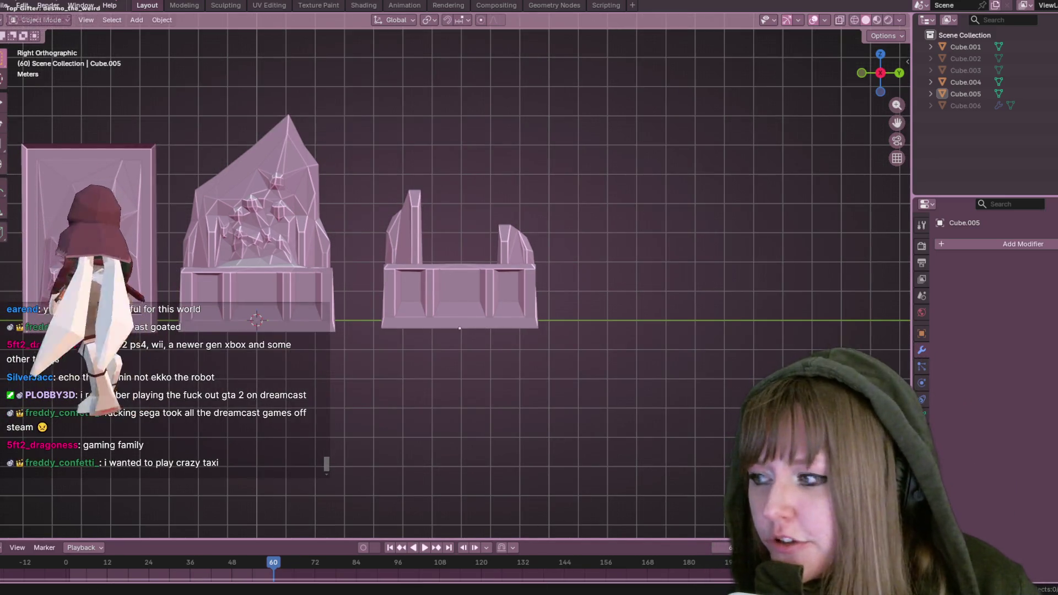
key("alt+Tab")
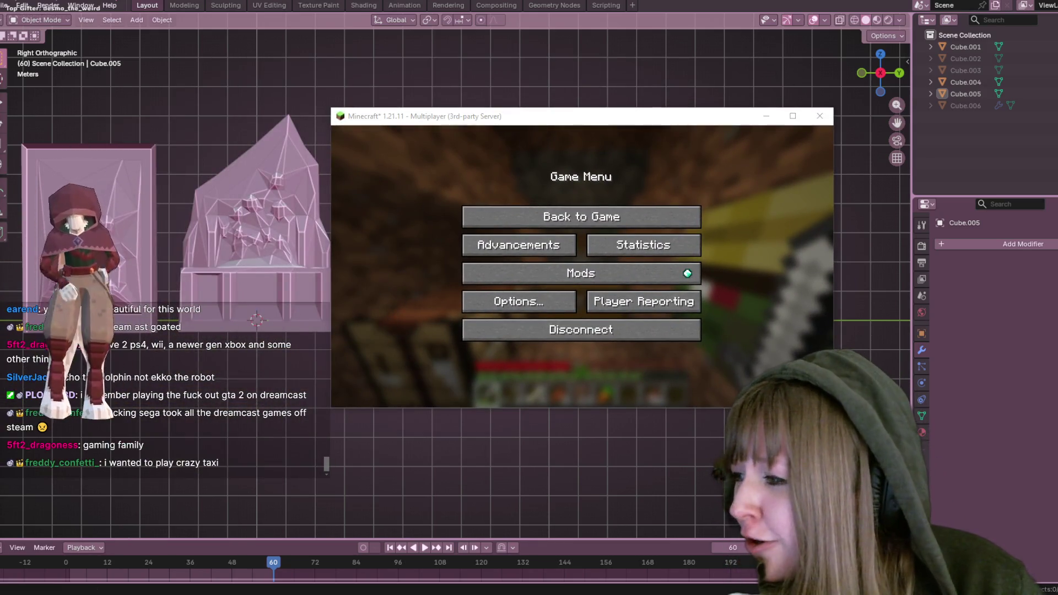
Resume Minecraft from the Game Menu and start walking forward down the dirt tunnel
left_click(684, 223)
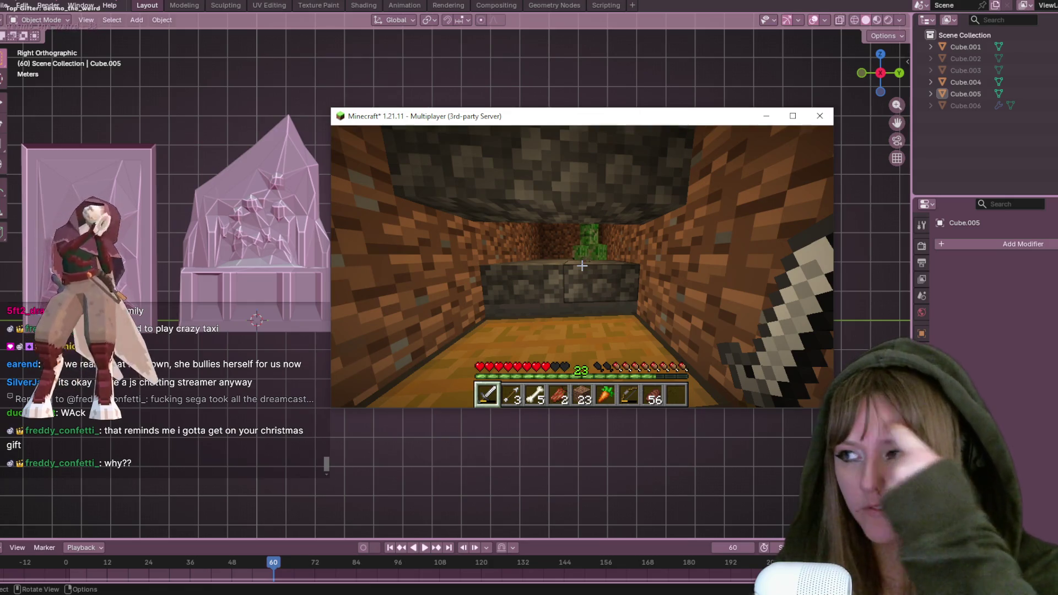
key("w")
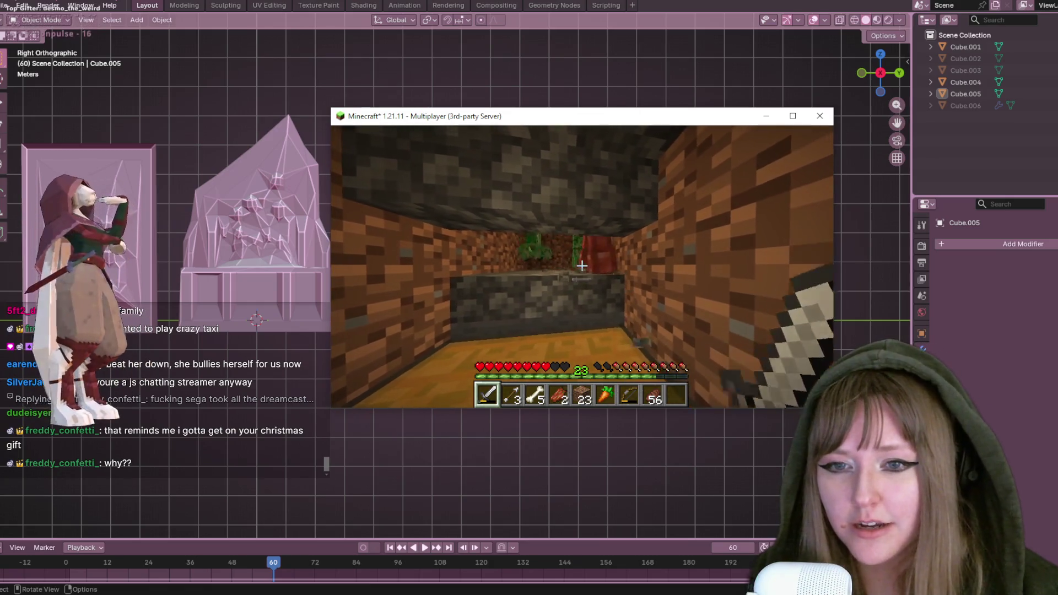
Kill the zombie ahead with five sword strikes, then pause the game with Esc
left_click(582, 266)
left_click(582, 266)
left_click(582, 265)
left_click(582, 265)
left_click(582, 266)
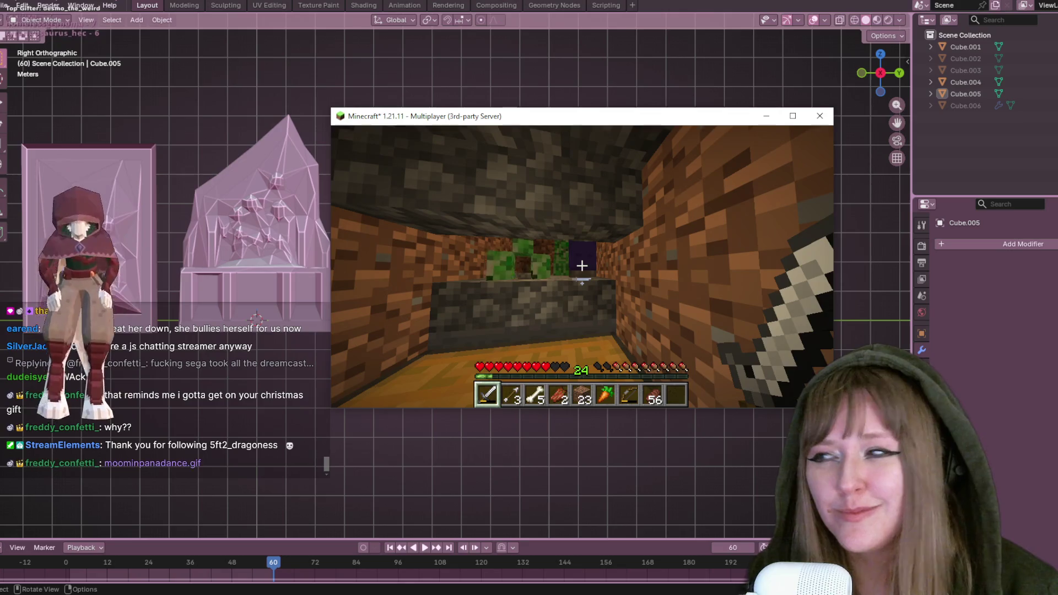
key("Escape")
key("Escape")
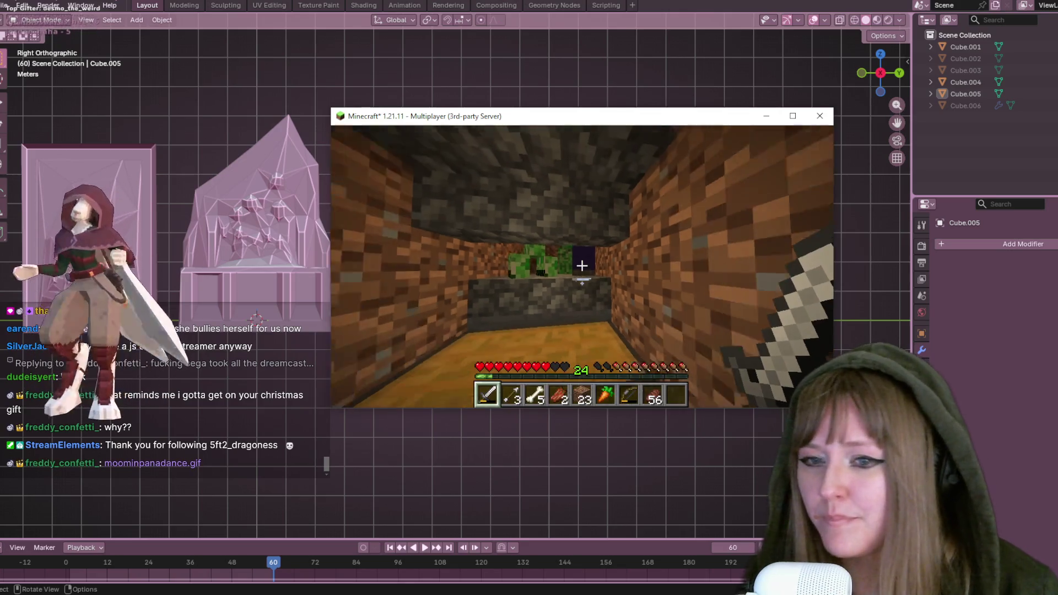
key("Escape")
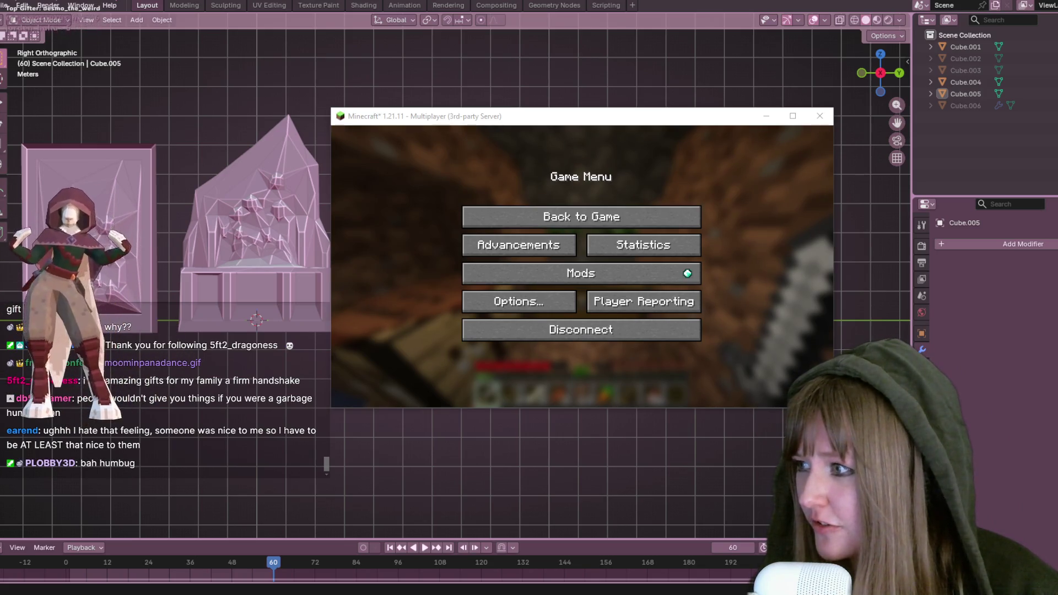
Resume the game, walk down the tunnel, and kill the mob at its end
left_click(634, 216)
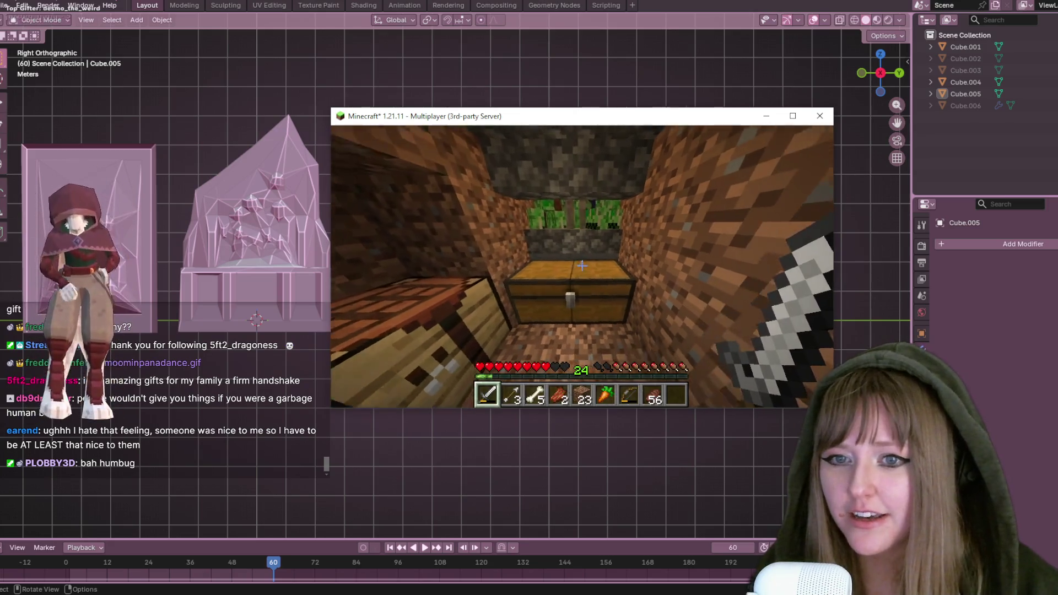
key("w")
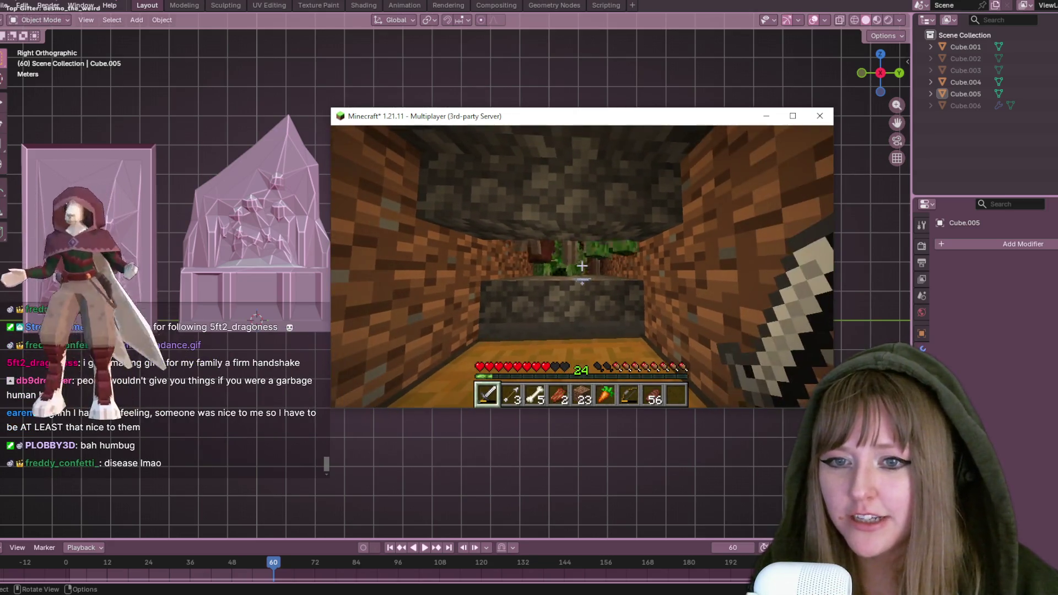
left_click(582, 266)
left_click(582, 266)
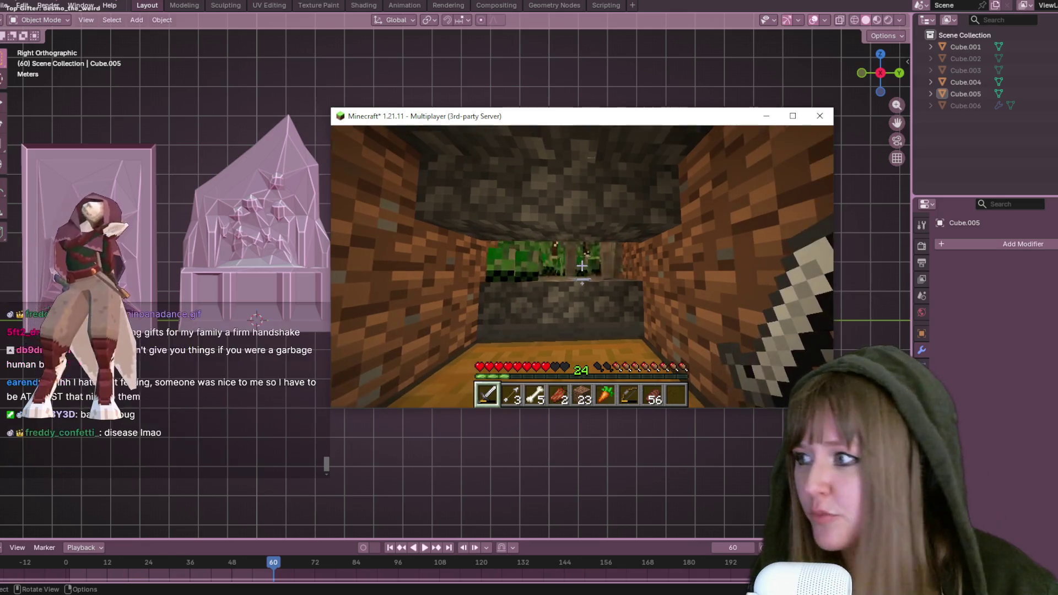
left_click(582, 267)
left_click(582, 266)
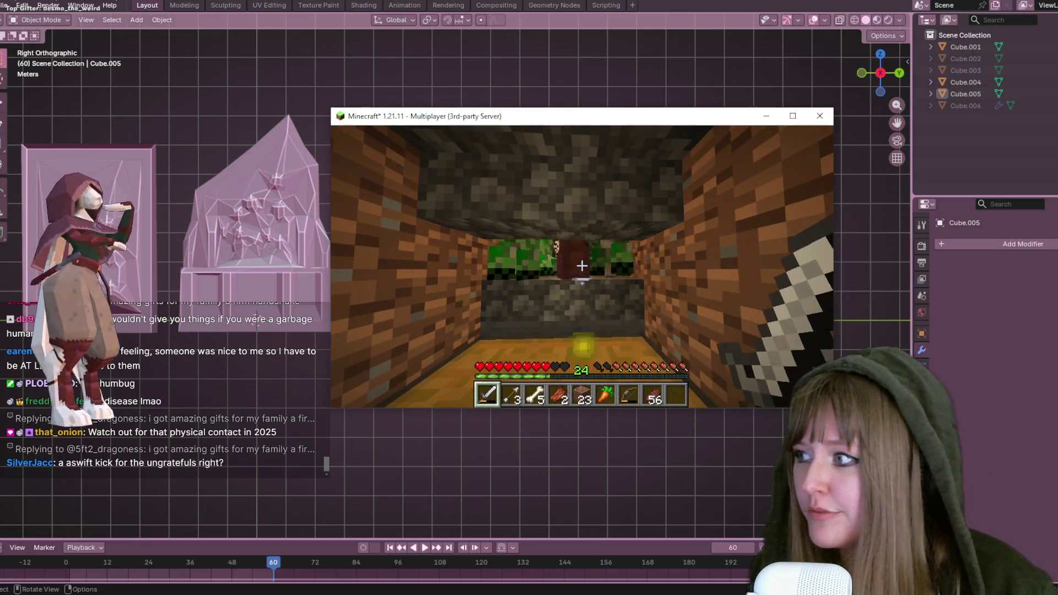
left_click(582, 267)
left_click(582, 266)
left_click(582, 266)
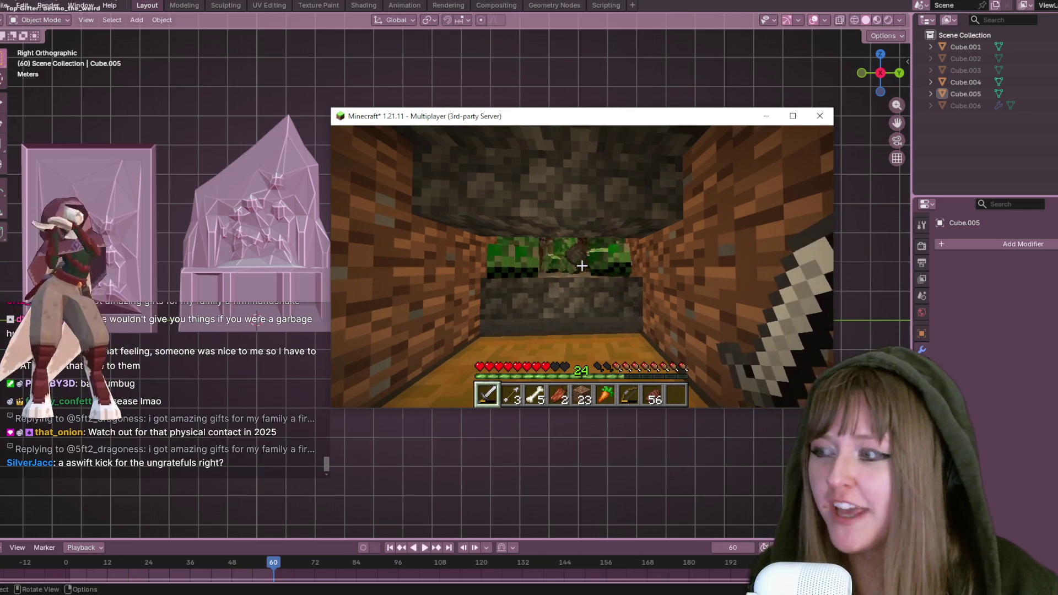
left_click(582, 267)
left_click(582, 266)
left_click(582, 266)
left_click(582, 266)
left_click(582, 267)
left_click(582, 266)
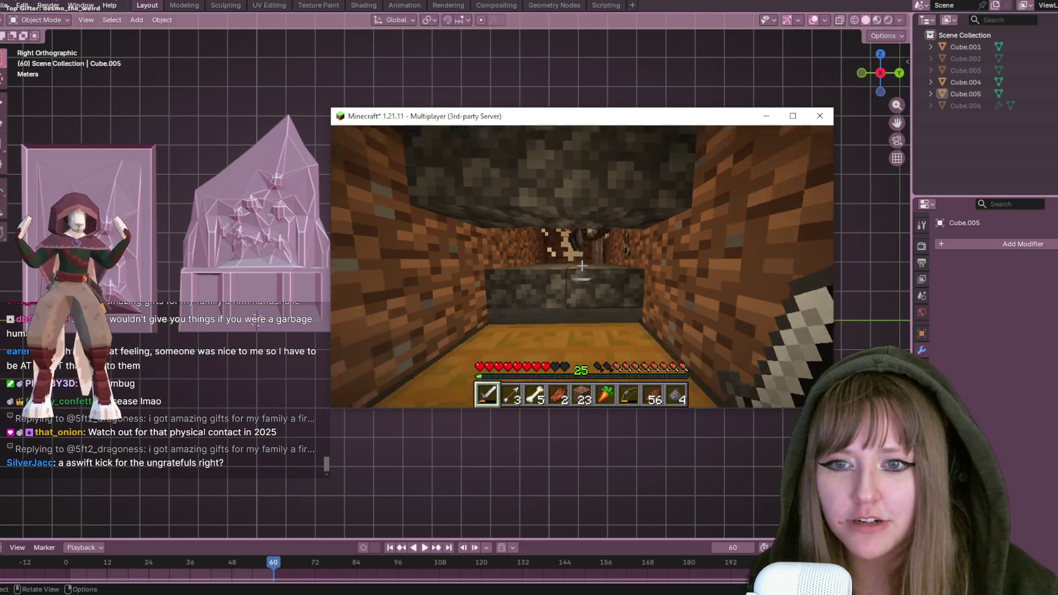
key("w")
Open the large chest and move the gunpowder and arrow stacks into the inventory
right_click(582, 266)
left_click(667, 232, "shift")
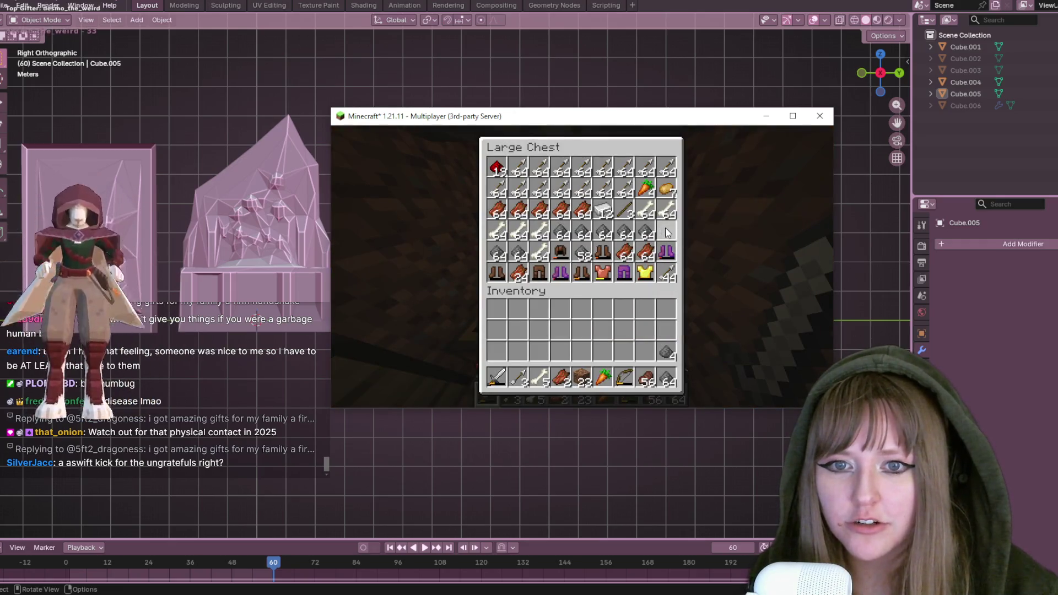
left_click(626, 232, "shift")
left_click(583, 232, "shift")
left_click(561, 232, "shift")
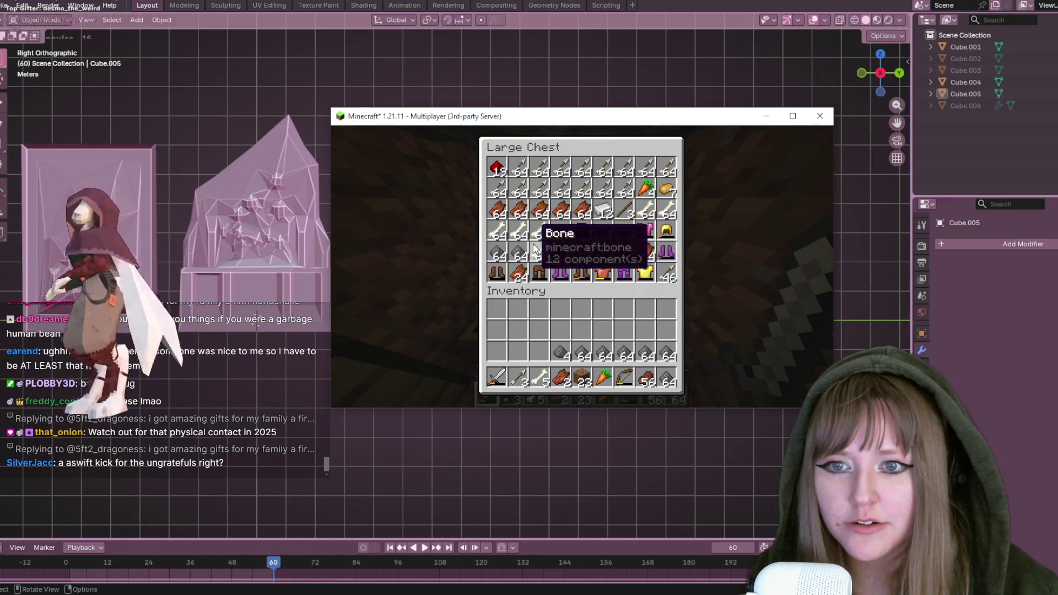
left_click(495, 255, "shift")
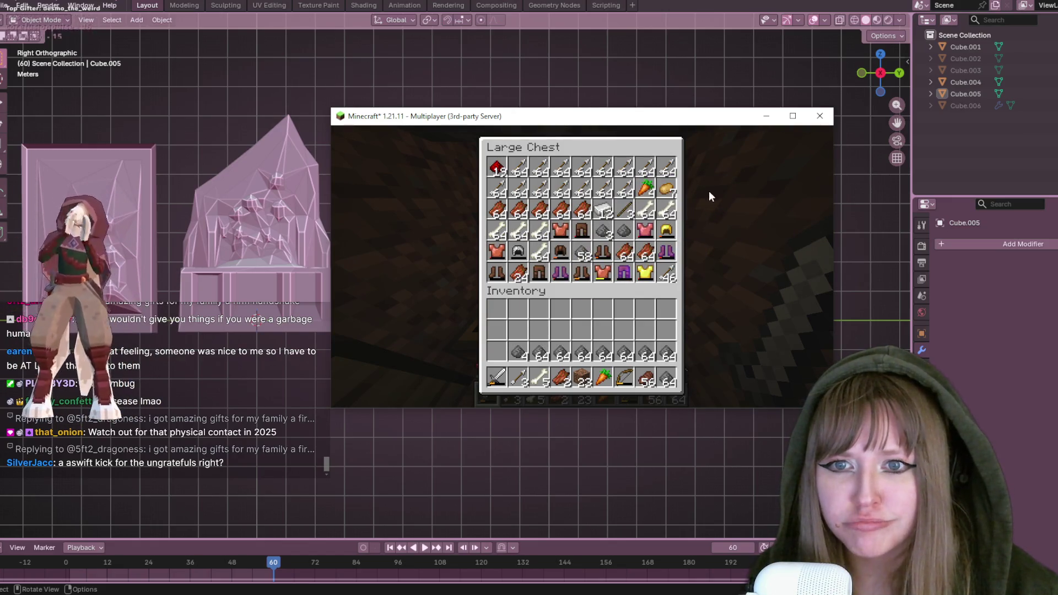
left_click(669, 166, "shift")
left_click(647, 167, "shift")
left_click(625, 166, "shift")
left_click(604, 167, "shift")
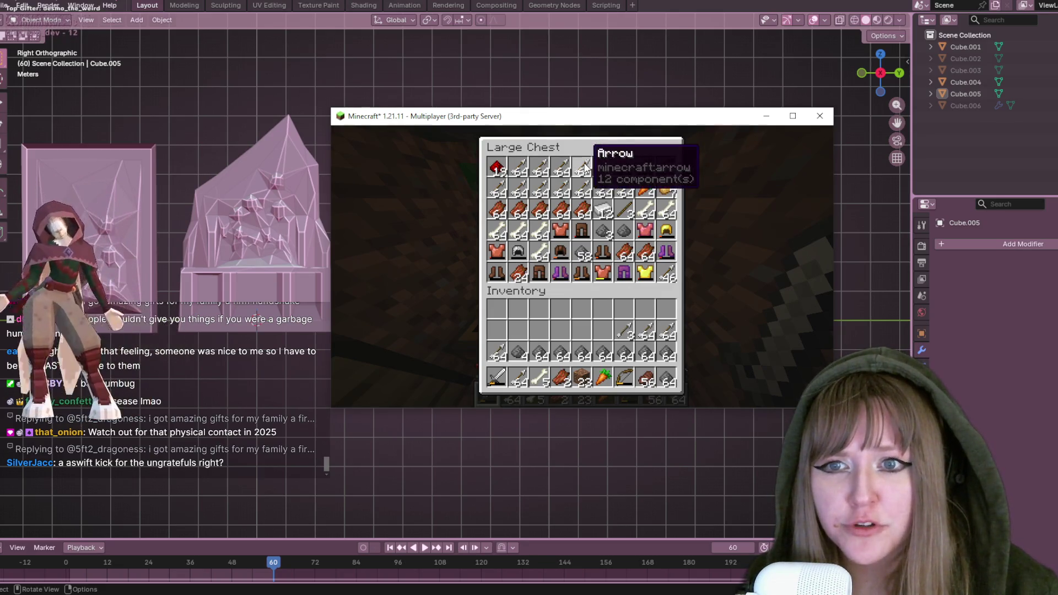
left_click(668, 332, "shift")
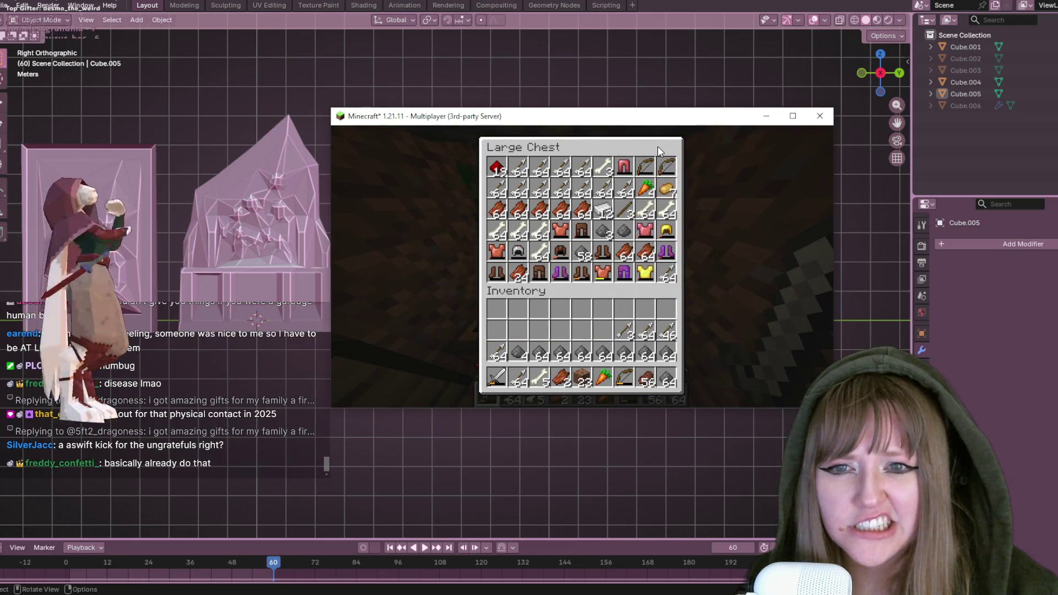
Close the chest and fight the mobs at the tunnel opening, backing away while swinging
key("e")
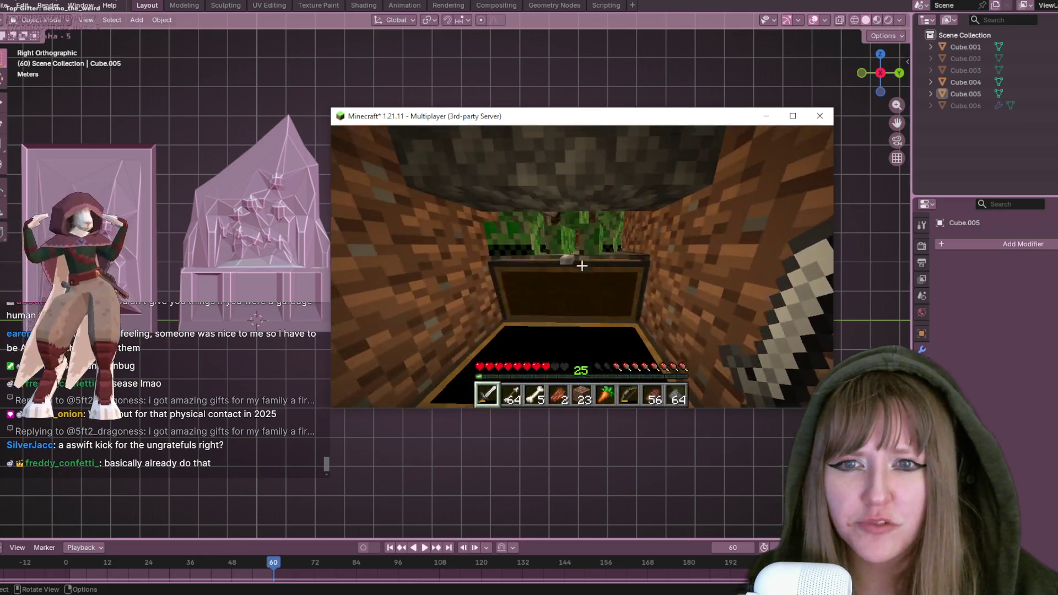
left_click(582, 266)
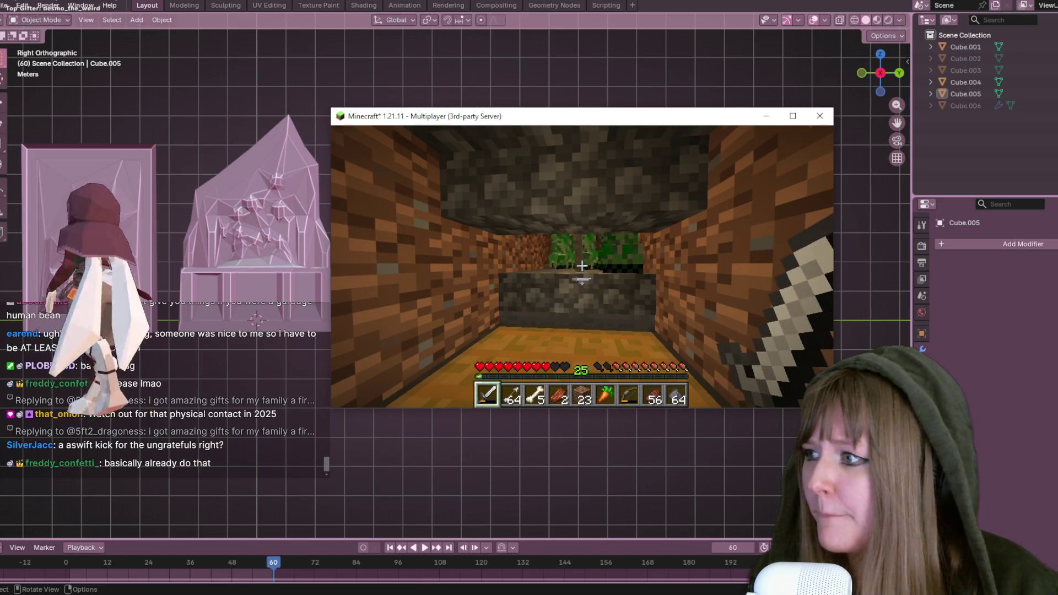
key("w")
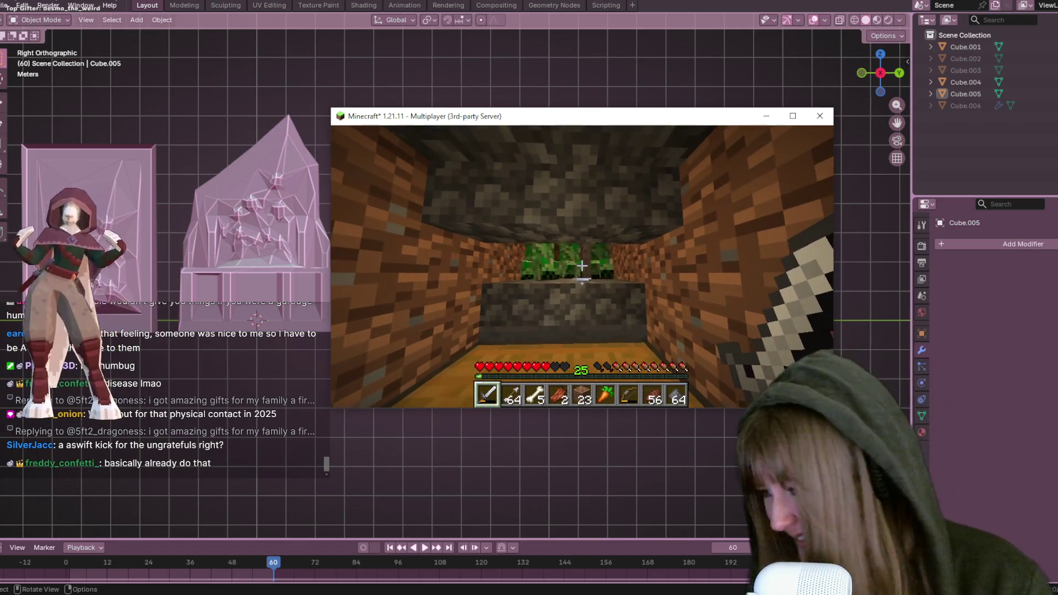
left_click(582, 265)
key("s")
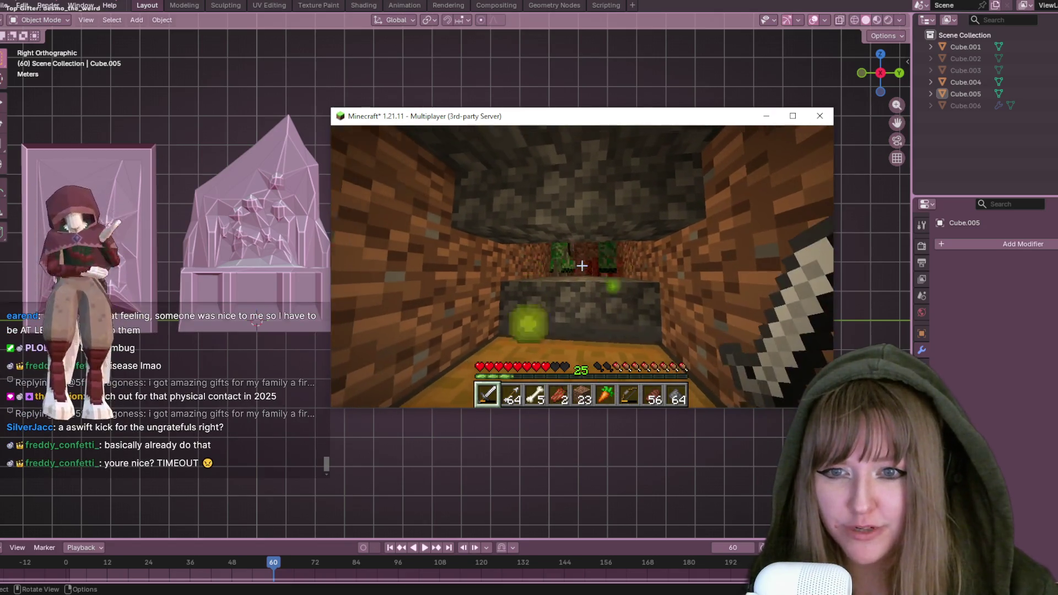
left_click(582, 265)
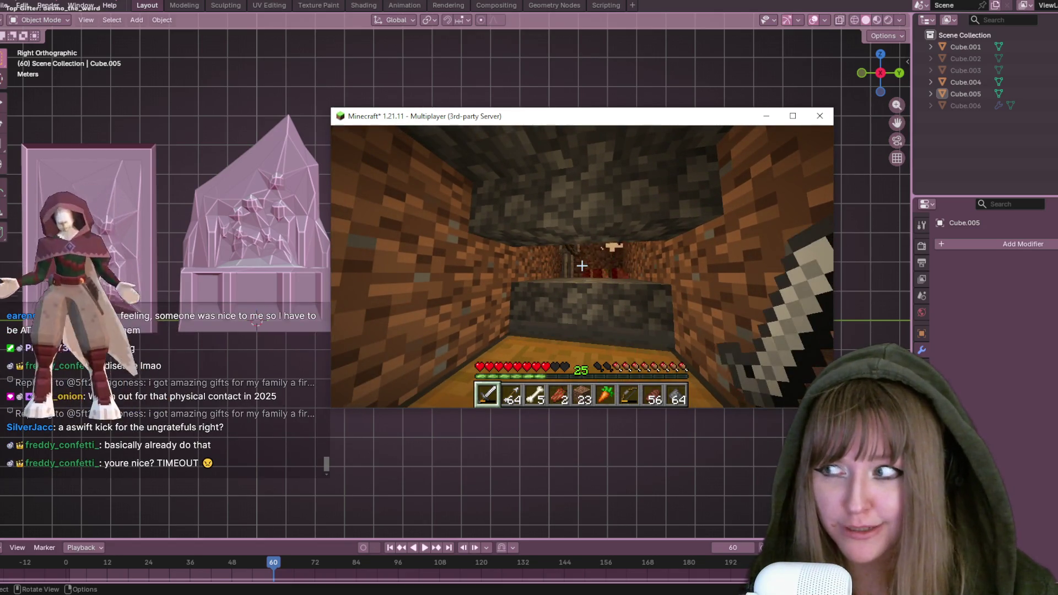
Walk to the crafting table holding the carrot, use it, then pause the game
key("w")
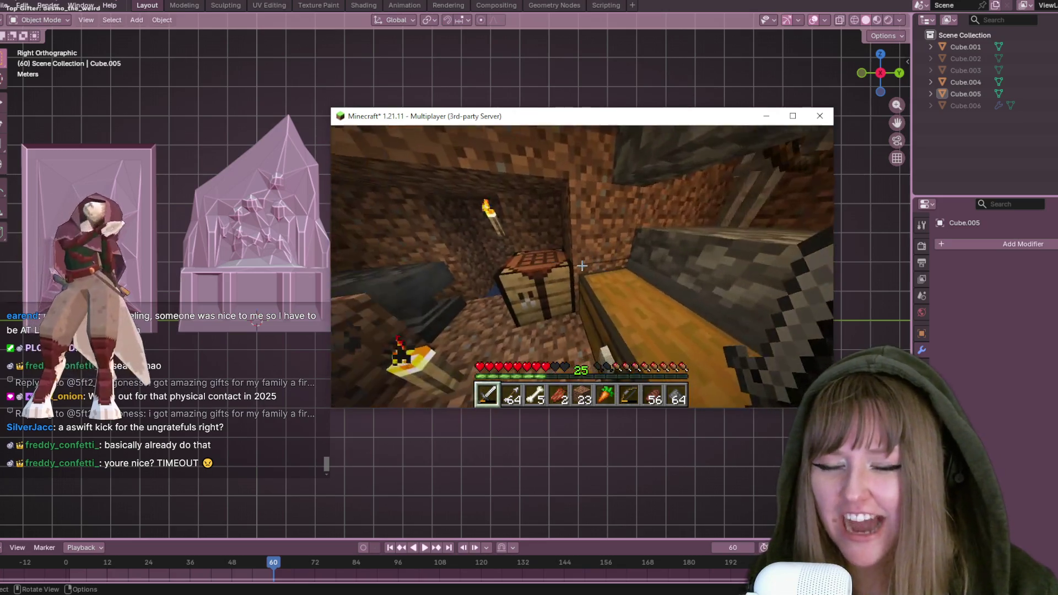
key("6")
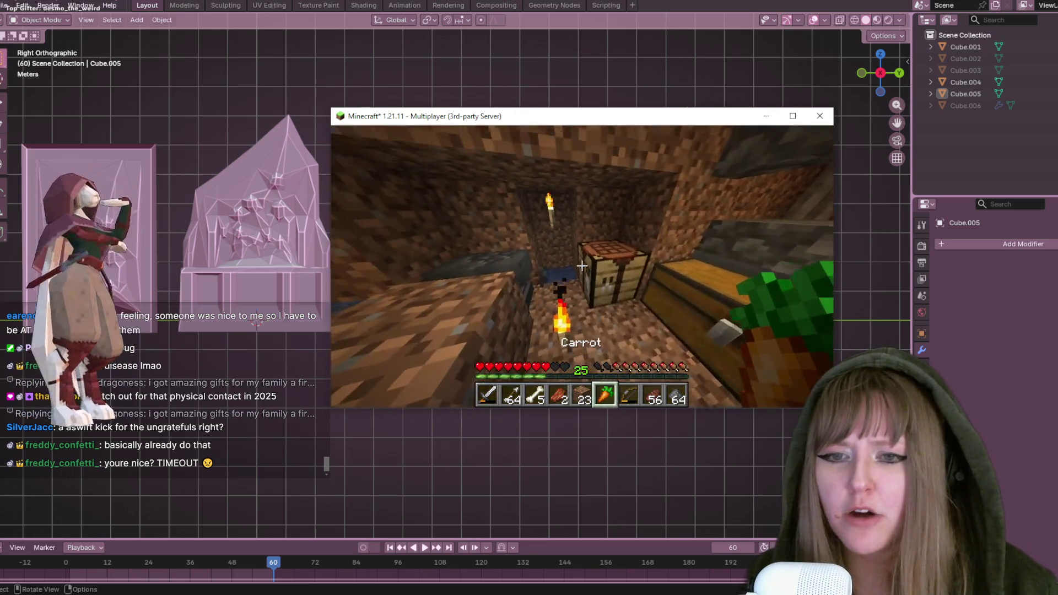
right_click(582, 265)
key("Escape")
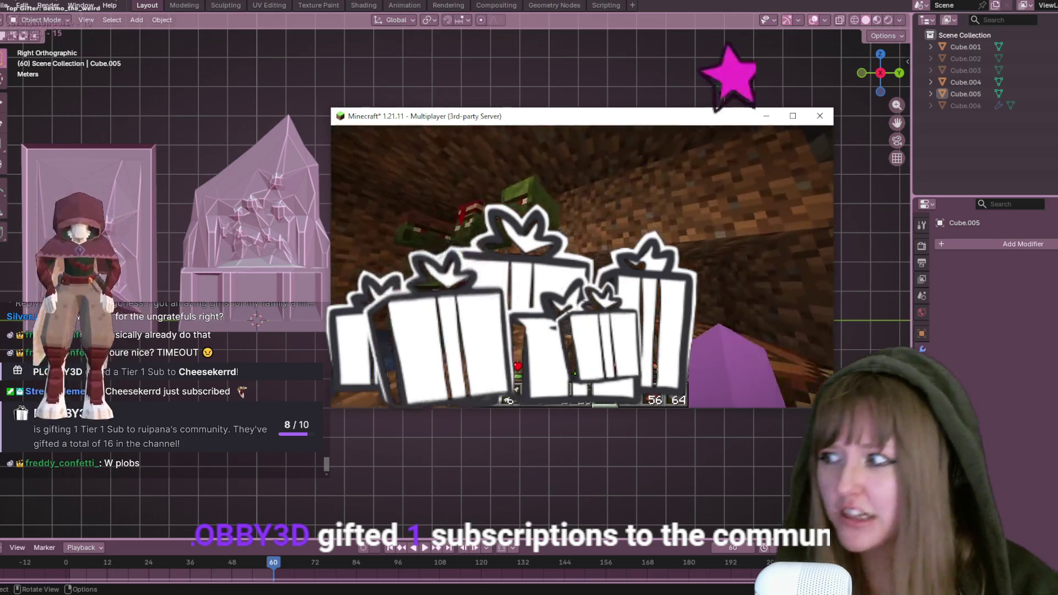
key("Escape")
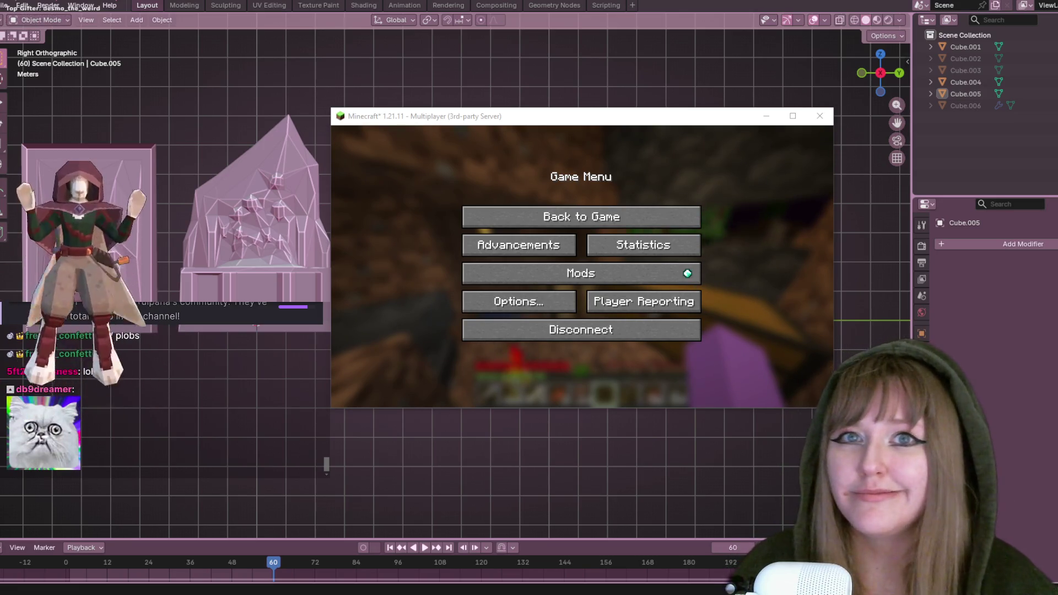
left_click(632, 216)
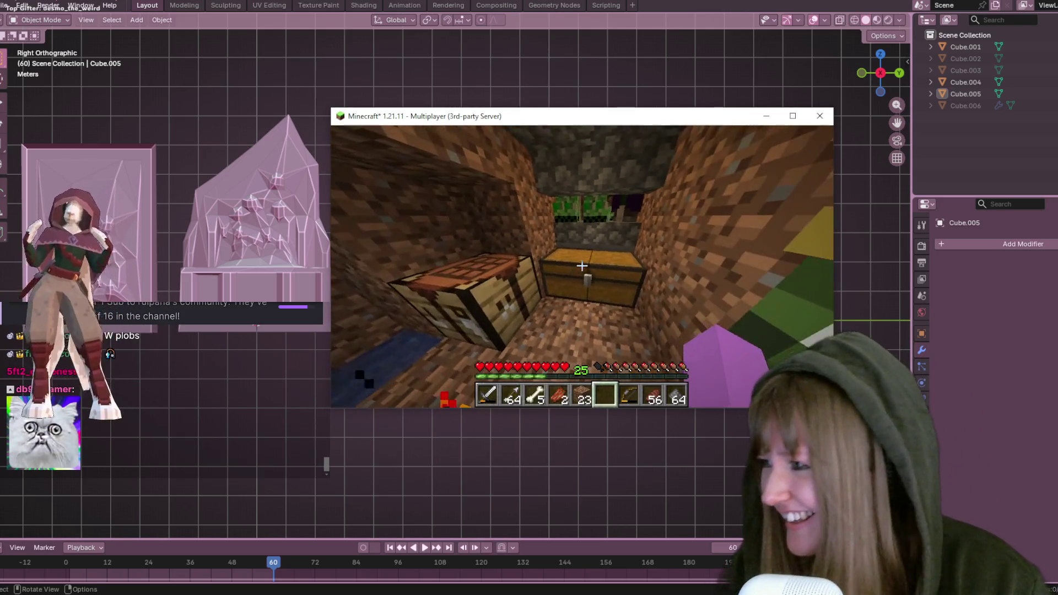
key("Escape")
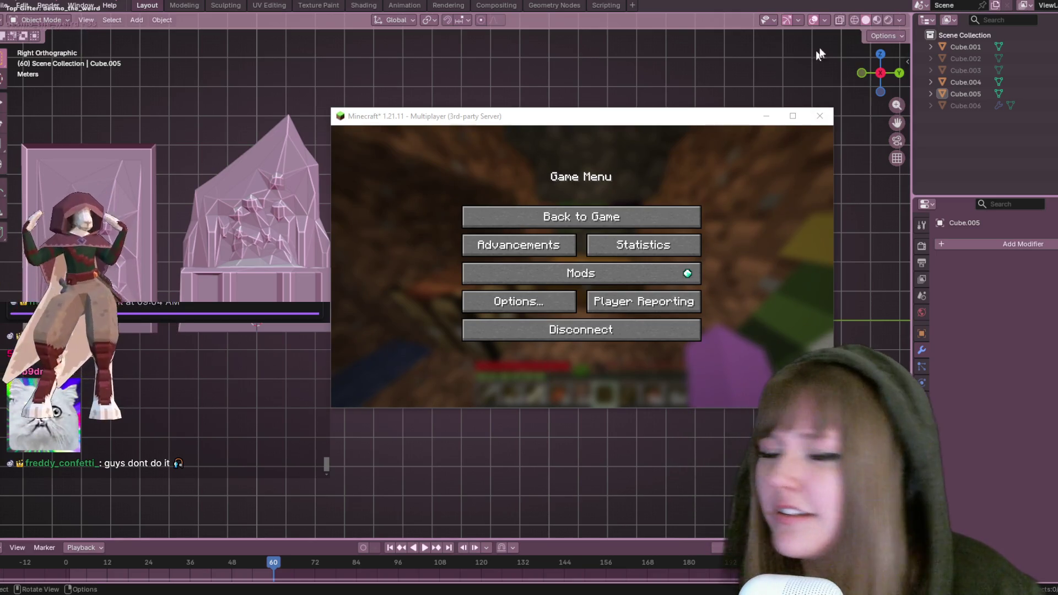
Resume play, land three hits on the tunnel-end mob to reach XP level 26, then pause
left_click(609, 233)
left_click(606, 220)
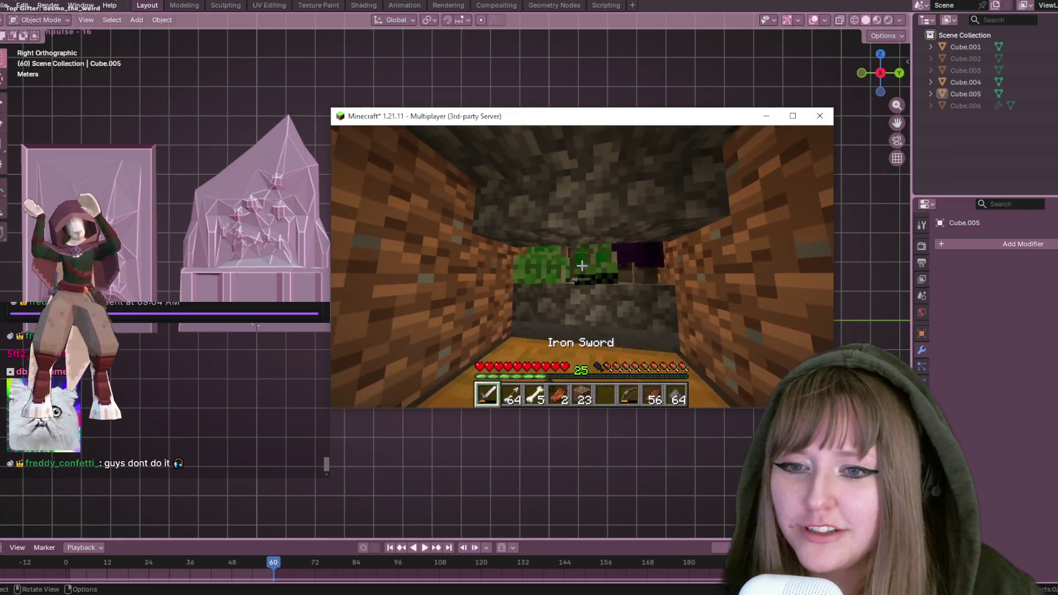
left_click(582, 265)
left_click(581, 265)
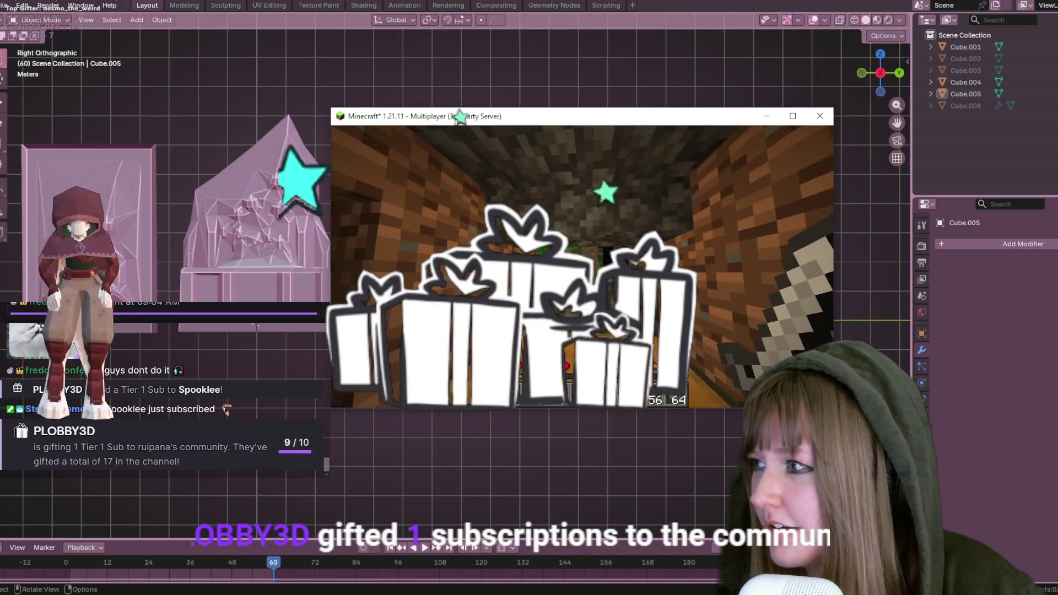
left_click(582, 265)
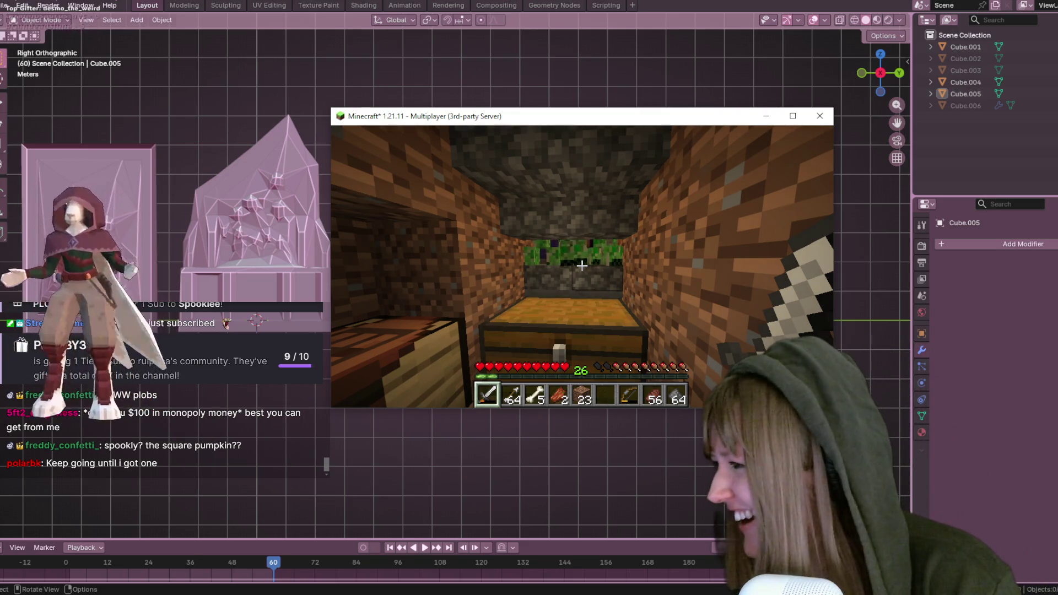
key("Escape")
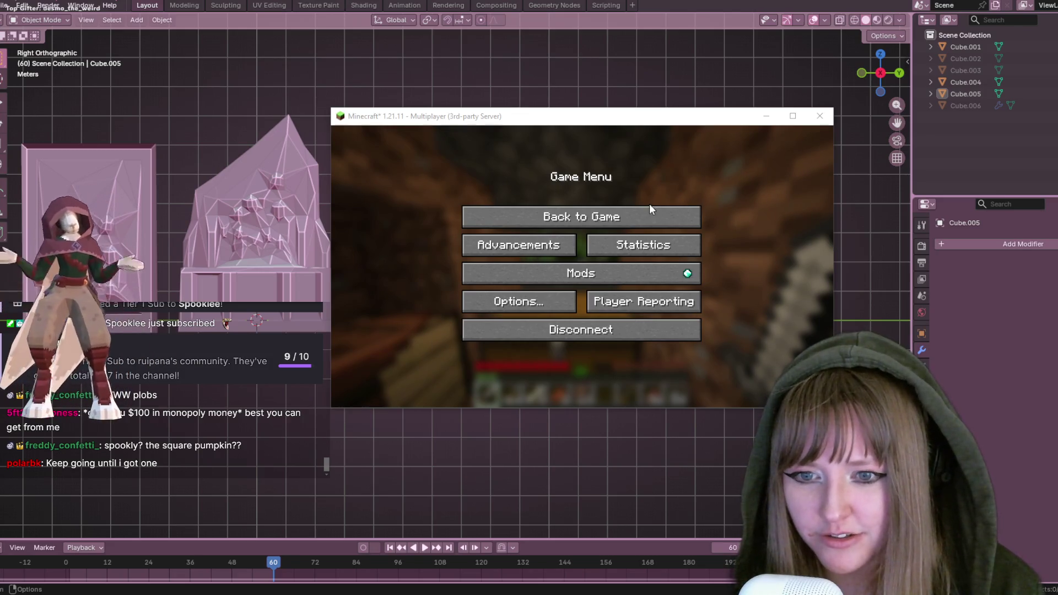
Switch away from the paused Minecraft game so Blender's three pink crystal sculptures show
key("alt+Tab")
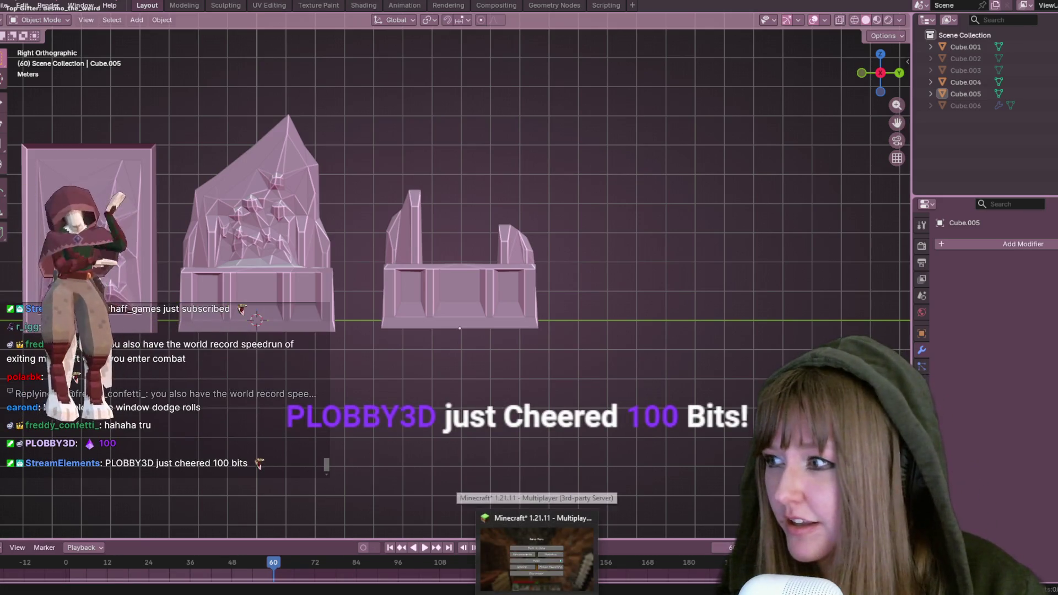
Resume the Minecraft game, play until XP level 27, then pause it again
left_click(537, 551)
left_click(581, 217)
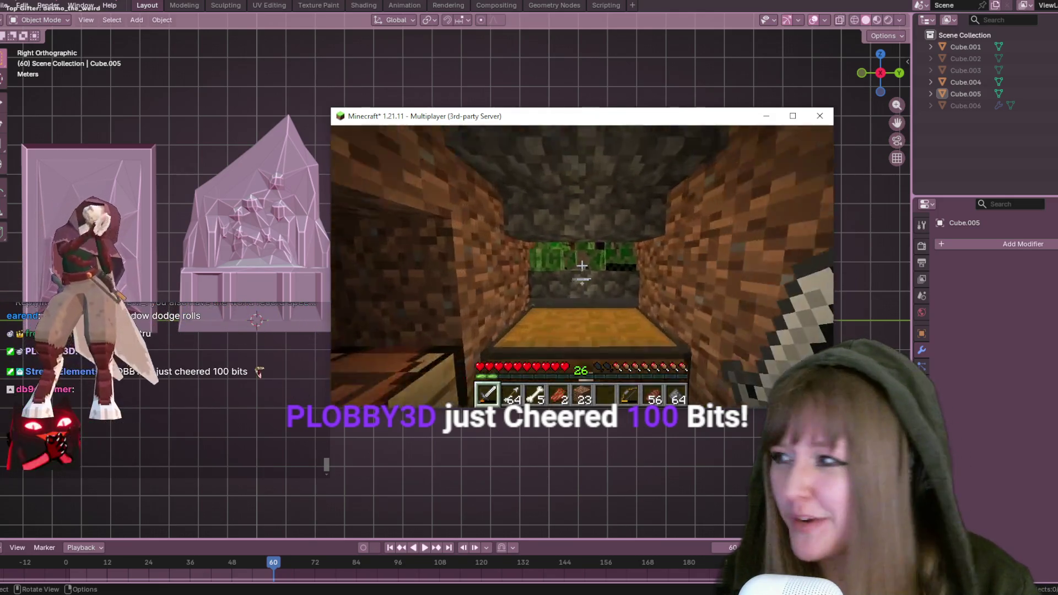
left_click(583, 266)
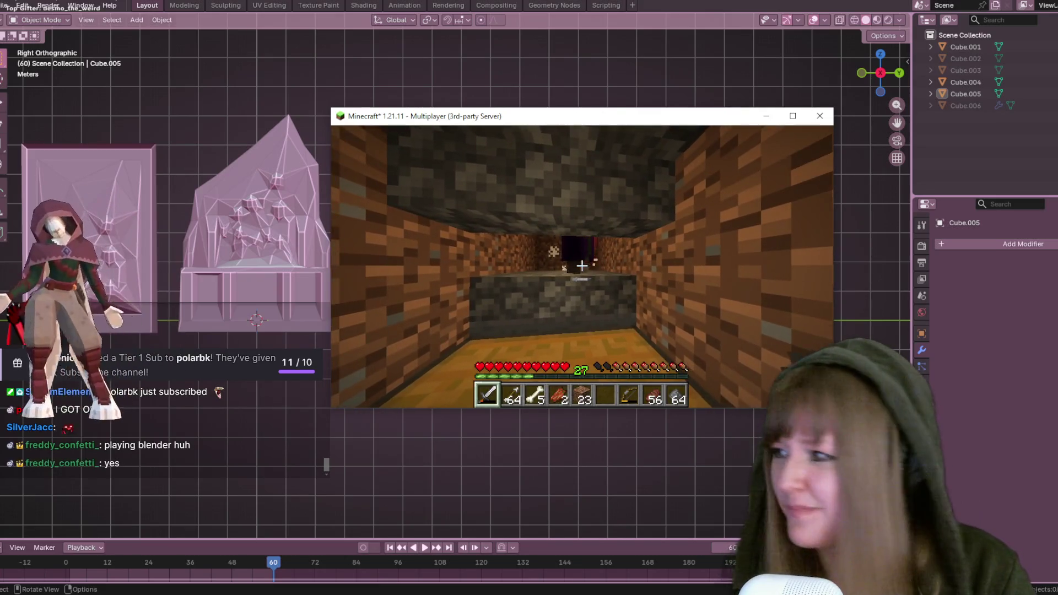
key("Escape")
key("Escape")
key("Escape")
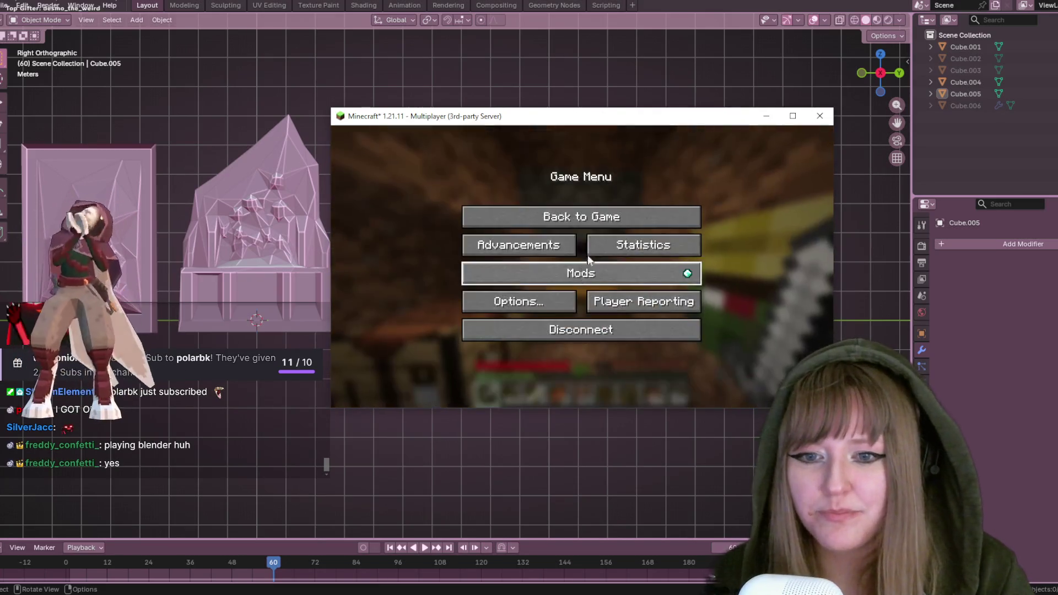
Return to Blender and orbit the view closer around the three pink sculptures
key("alt+Tab")
mouse_move(560, 199)
middle_mouse_down()
mouse_move(554, 209)
mouse_move(577, 242)
middle_mouse_up()
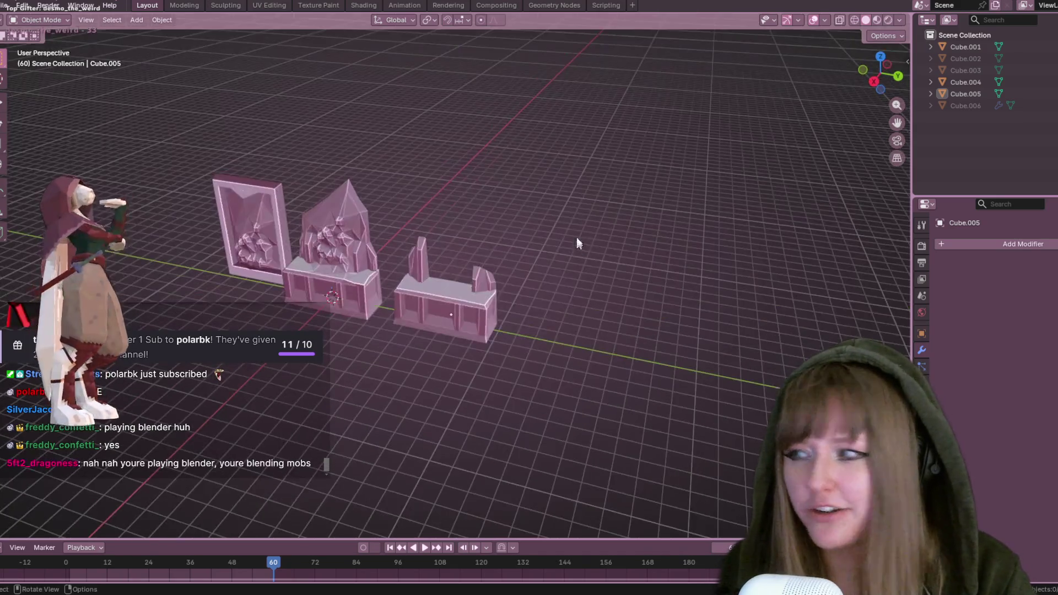
scroll(594, 229, "down", 4)
scroll(351, 231, "up", 2)
middle_click_drag(437, 236, 421, 234)
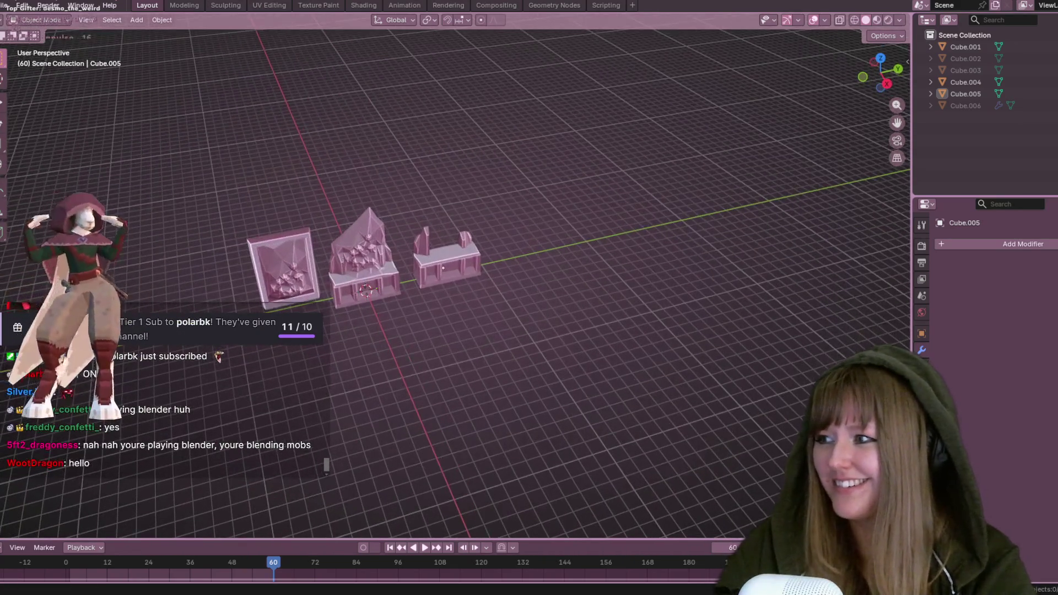
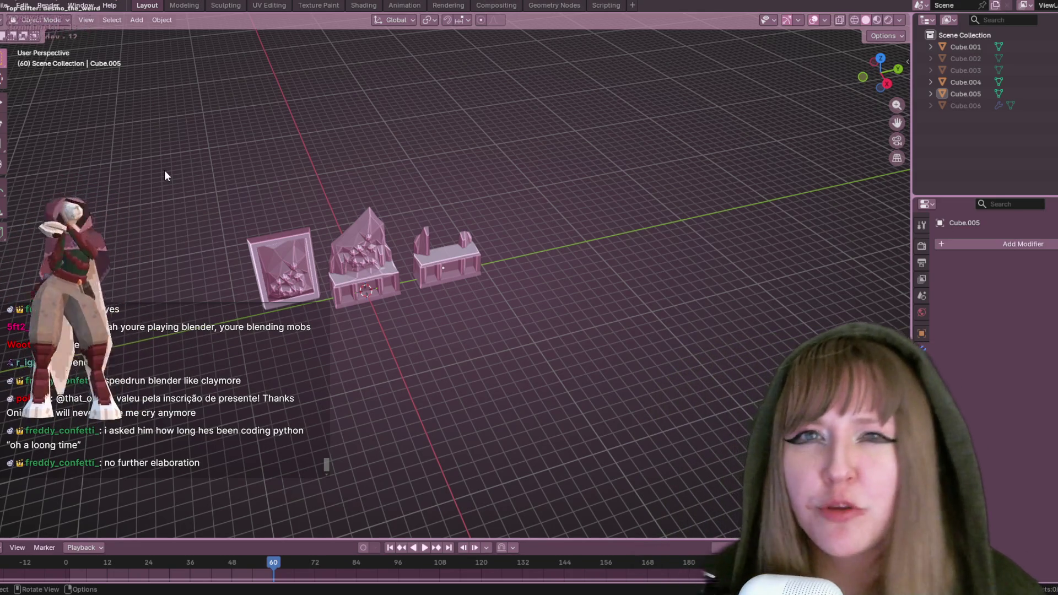
Zoom in and orbit to a low, close front view of the three altar pieces
scroll(555, 283, "up", 2)
mouse_move(554, 282)
middle_mouse_down()
mouse_move(568, 255)
mouse_move(398, 213)
mouse_move(469, 189)
mouse_move(499, 351)
mouse_move(560, 241)
middle_mouse_up()
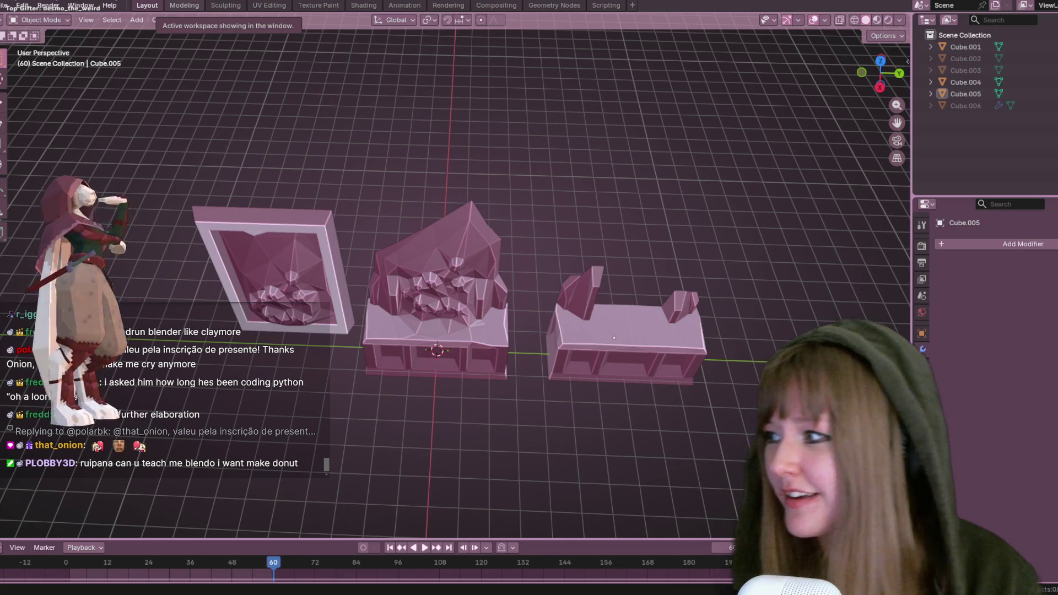
mouse_move(693, 81)
middle_mouse_down()
mouse_move(735, 291)
mouse_move(632, 180)
middle_mouse_up()
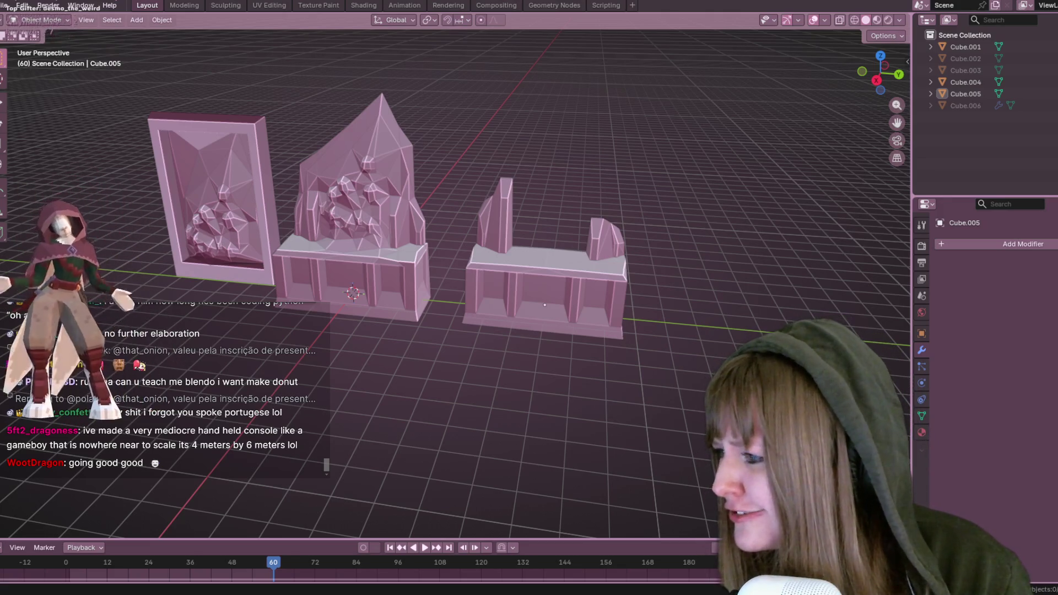
key("alt+Tab")
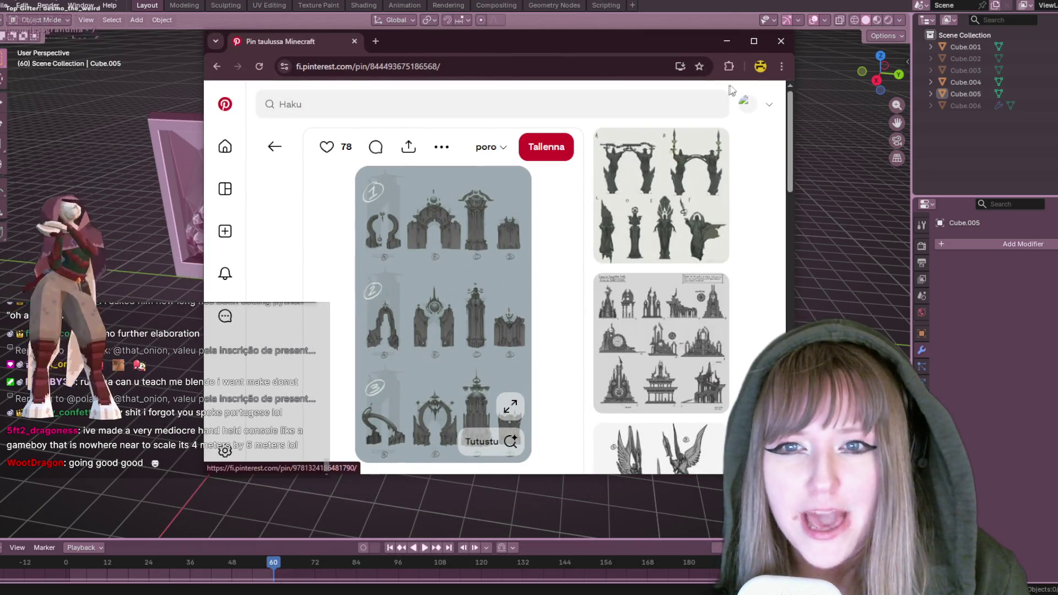
Browse the Pinterest statue references, open a related pin of statue sketches, and return to Blender
scroll(598, 171, "down", 3)
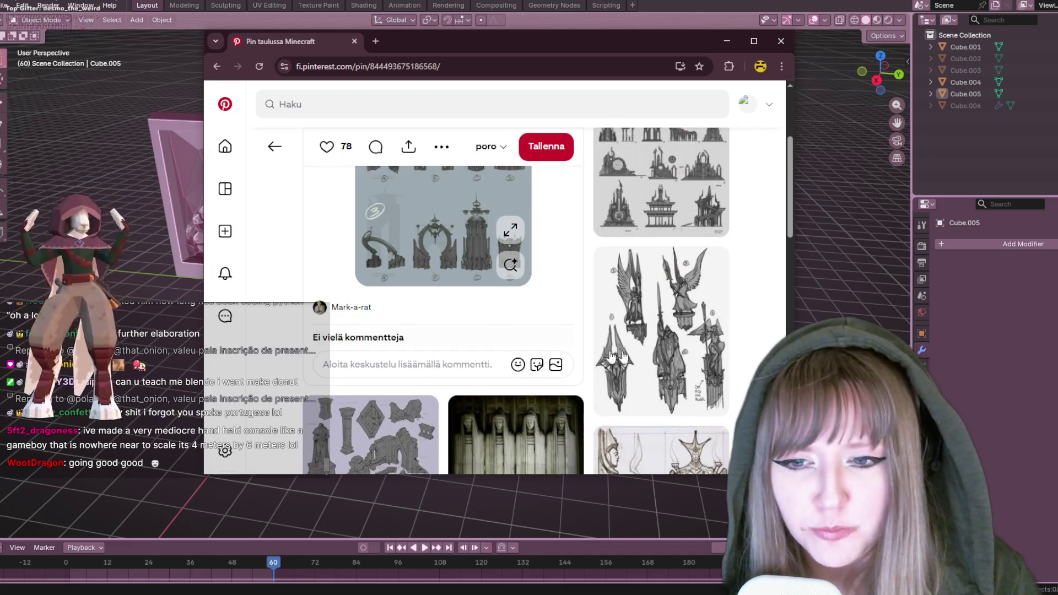
scroll(748, 318, "down", 1)
scroll(747, 318, "down", 2)
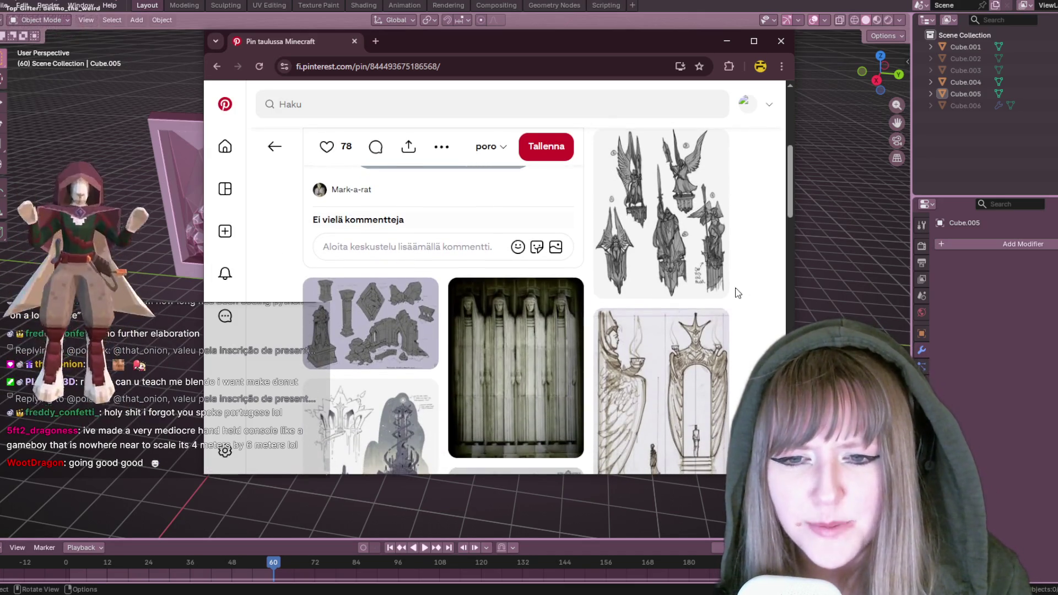
scroll(681, 310, "down", 6)
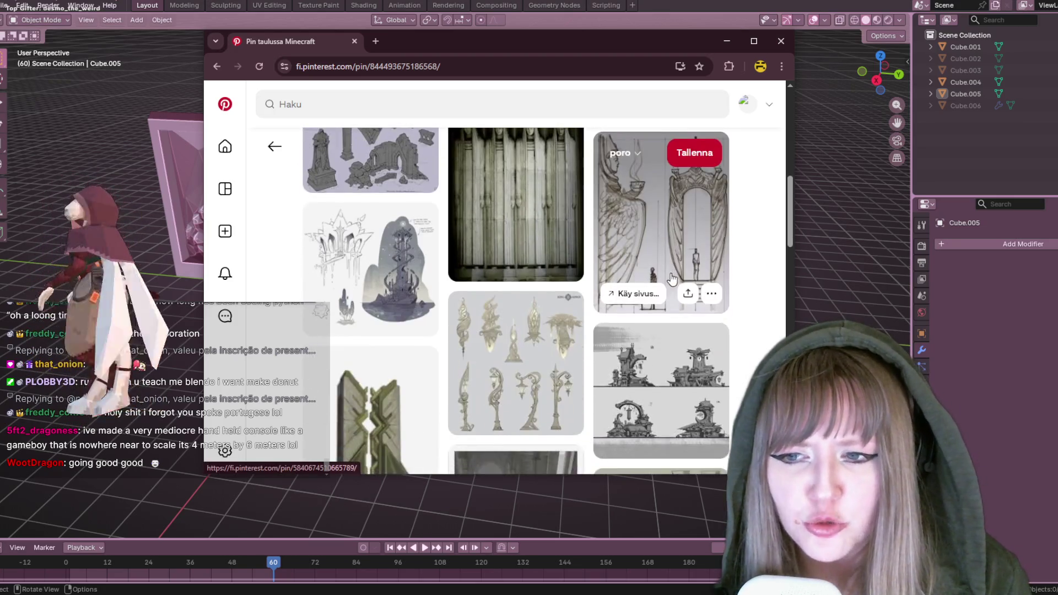
scroll(597, 294, "up", 7)
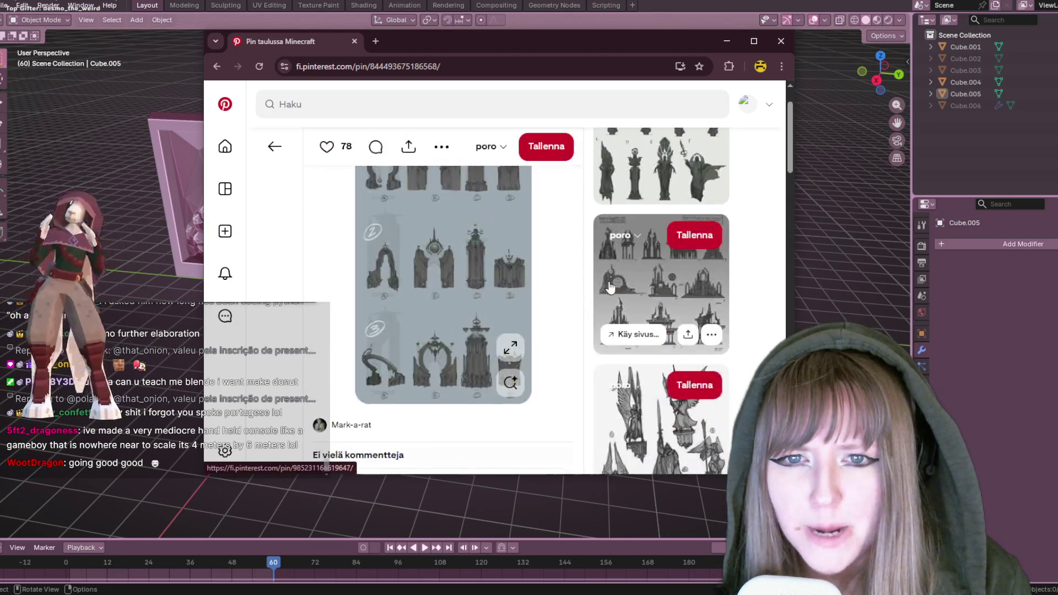
scroll(612, 264, "down", 3)
scroll(630, 238, "up", 3)
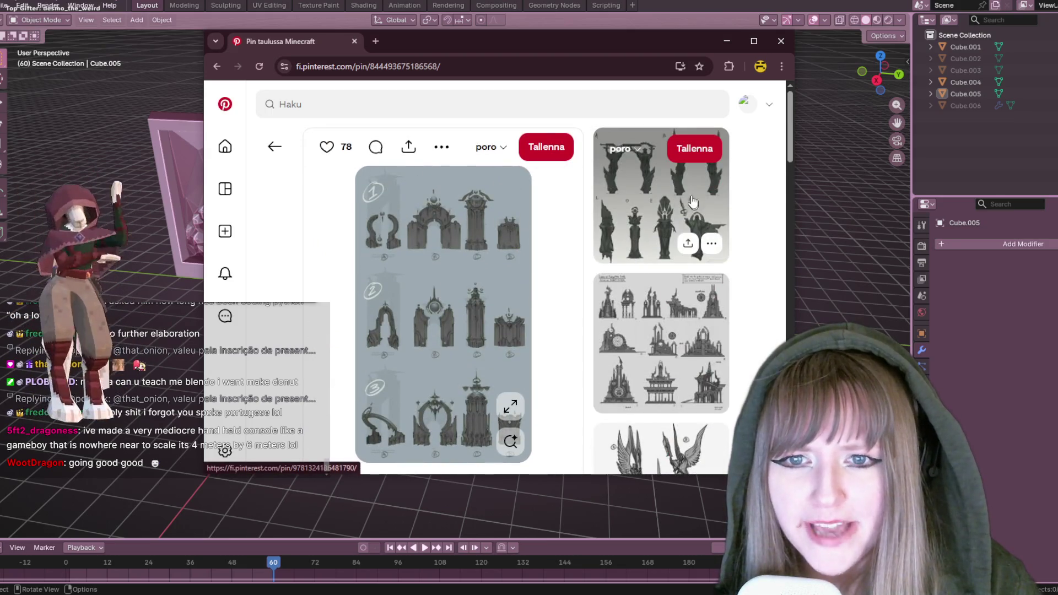
left_click(696, 208)
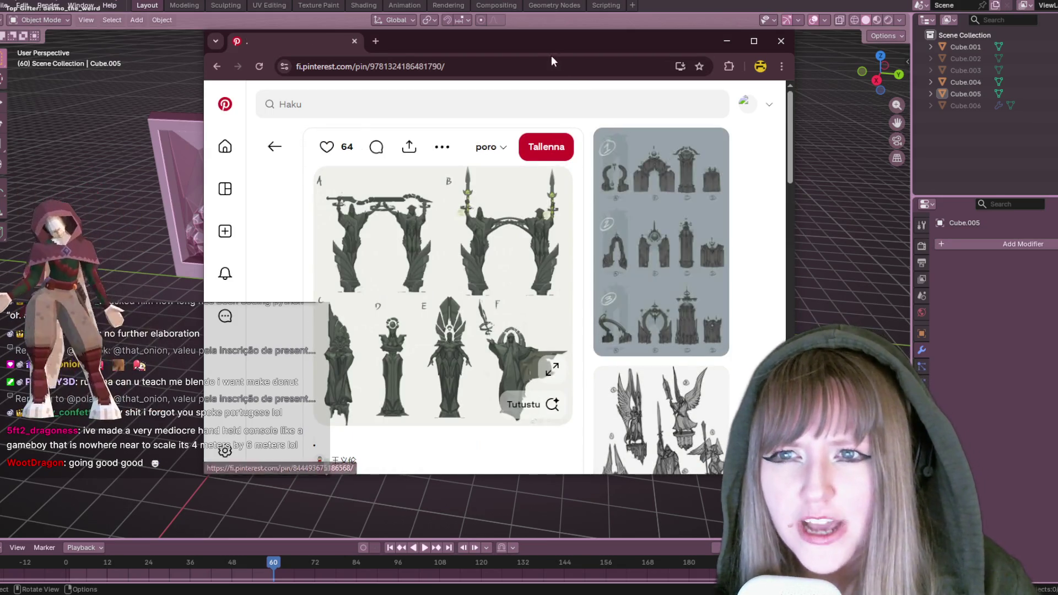
key("alt+Tab")
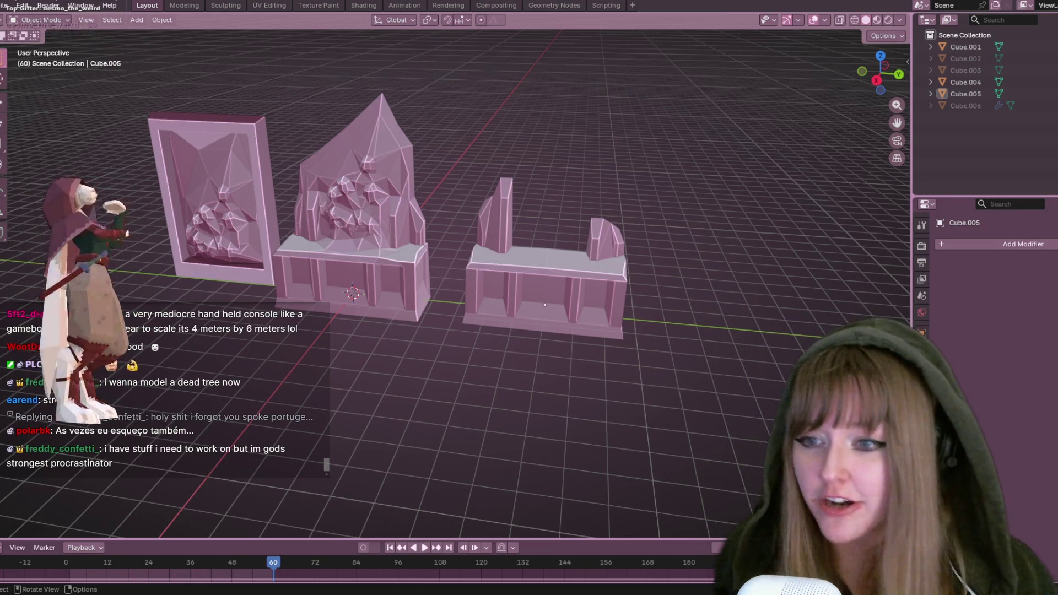
left_click(13, 6)
left_click(3, 10)
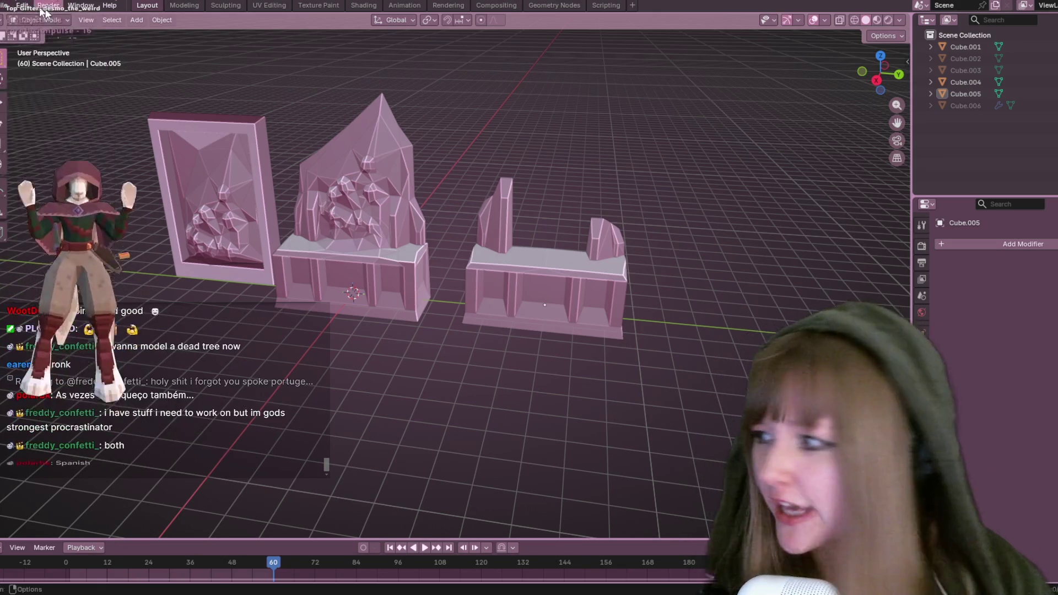
Cancel opening a recent blend file and save Altar.blend with Ctrl+S instead
left_click(7, 7)
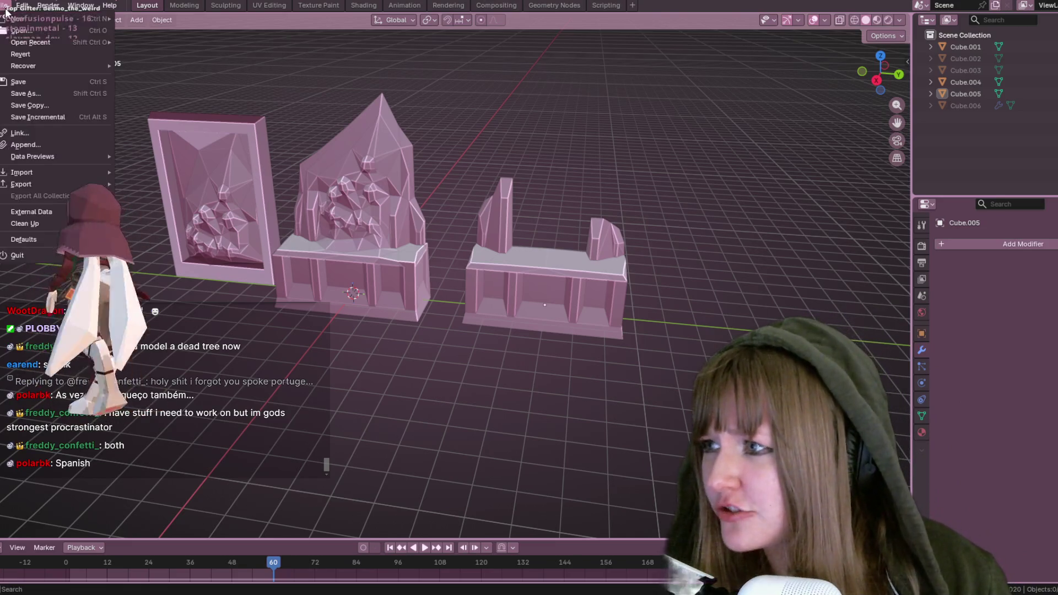
mouse_move(55, 40)
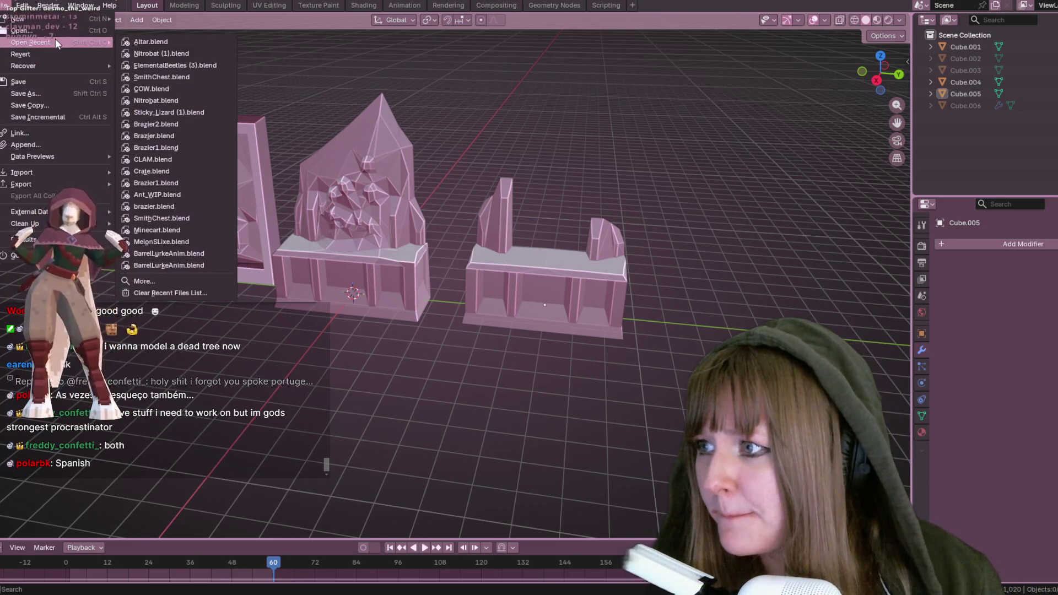
left_click(149, 42)
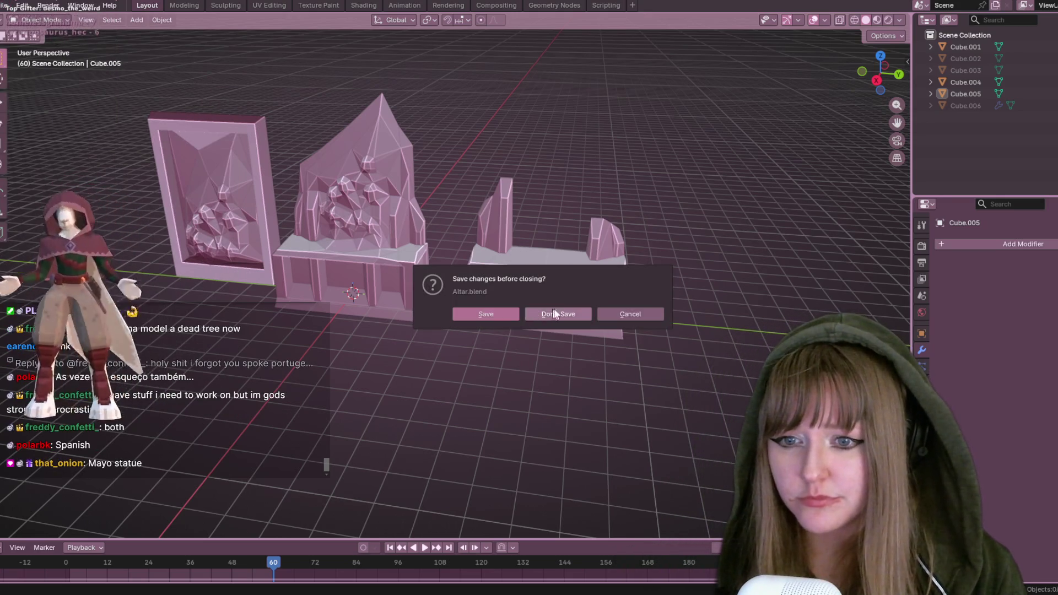
left_click(625, 315)
key("ctrl+s")
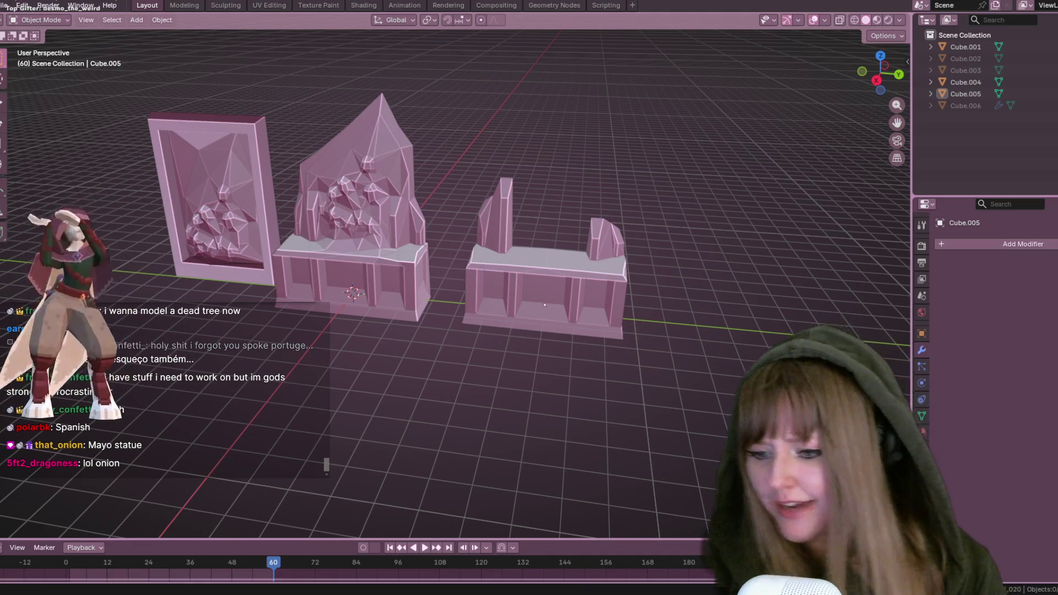
key("alt+Tab")
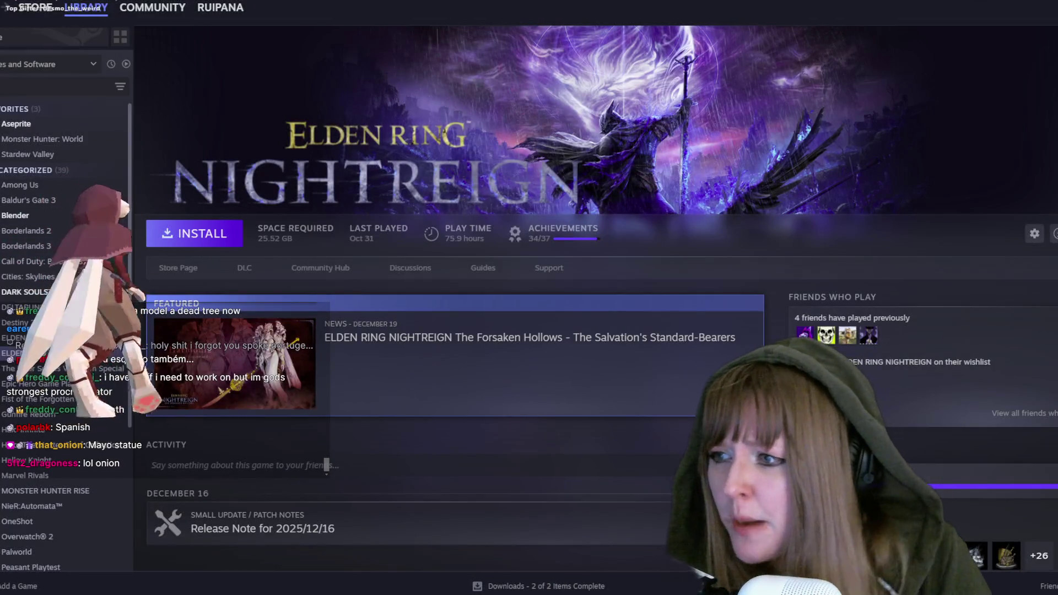
Select Blender in the Steam library and launch it
left_click(21, 204)
left_click(17, 215)
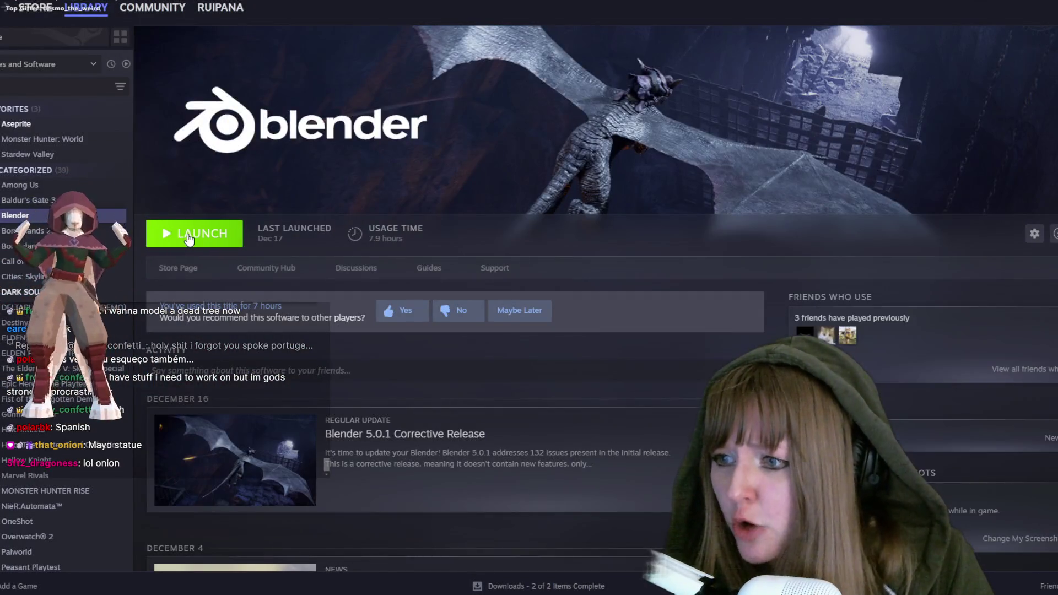
left_click(194, 233)
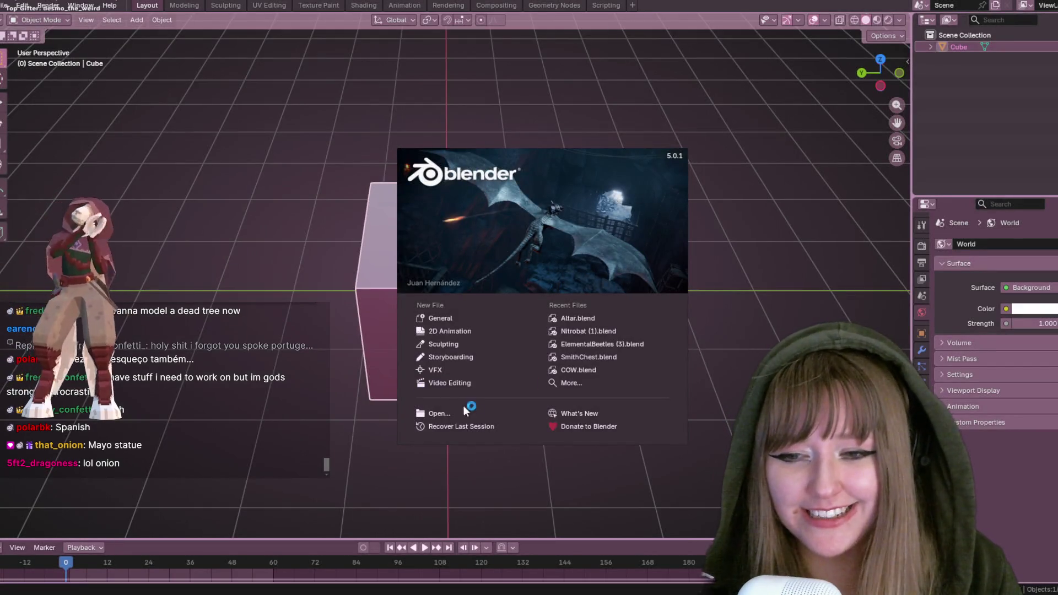
Dismiss the splash screen, orbit around the horned character scene, and switch to Material Preview shading
left_click(450, 411)
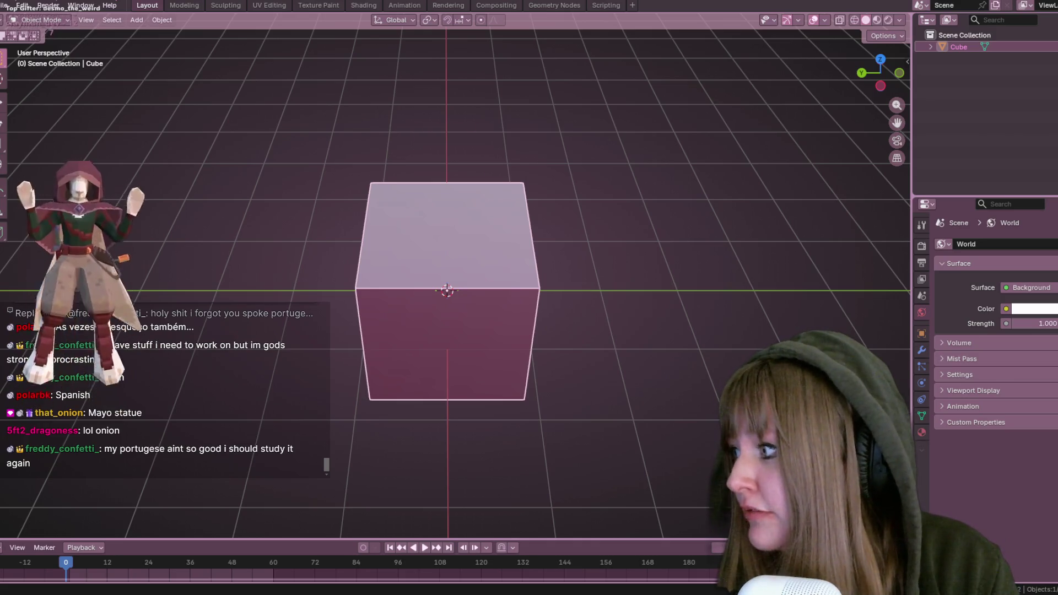
mouse_move(458, 141)
middle_mouse_down()
mouse_move(546, 220)
mouse_move(352, 224)
mouse_move(492, 125)
mouse_move(491, 162)
mouse_move(882, 35)
middle_mouse_up()
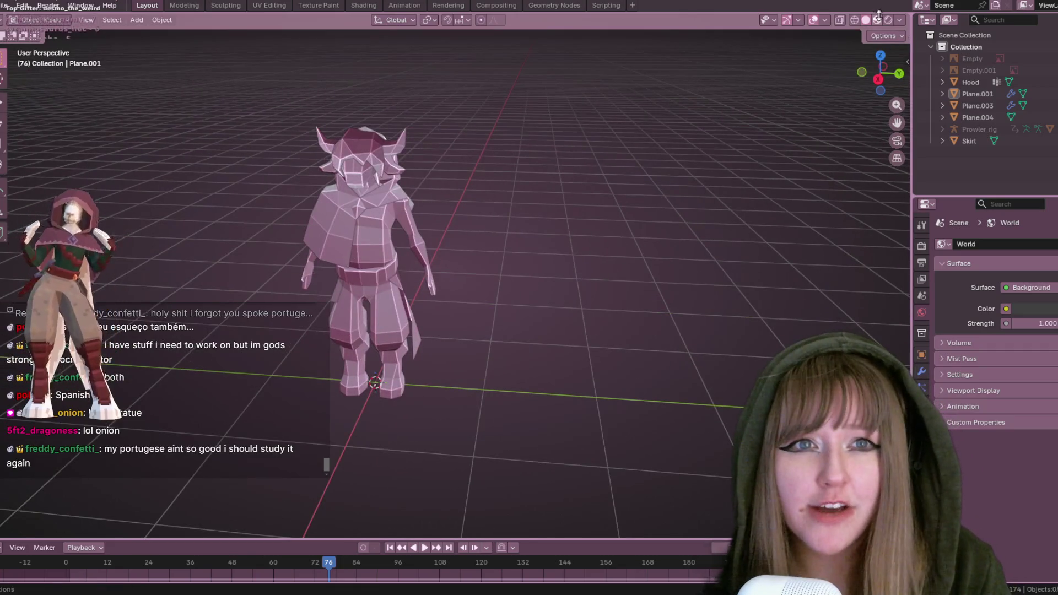
left_click(877, 20)
Orbit to a higher view looking down on the coloured horned character
mouse_move(643, 130)
middle_mouse_down()
mouse_move(173, 250)
mouse_move(338, 216)
mouse_move(582, 278)
mouse_move(555, 239)
mouse_move(633, 205)
mouse_move(510, 236)
mouse_move(547, 262)
mouse_move(543, 284)
mouse_move(508, 277)
mouse_move(448, 237)
middle_mouse_up()
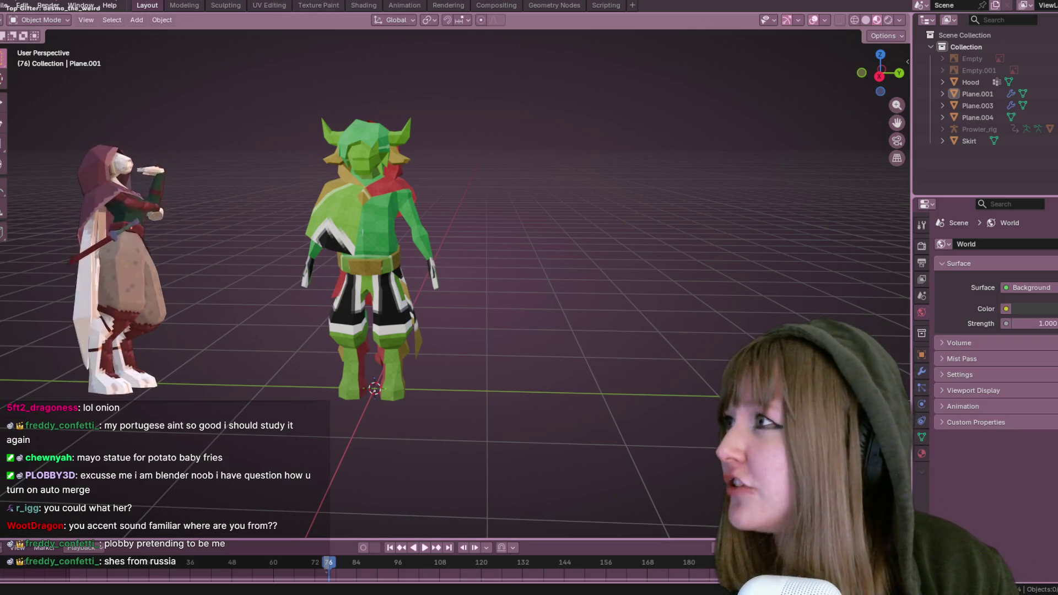
key("alt+Tab")
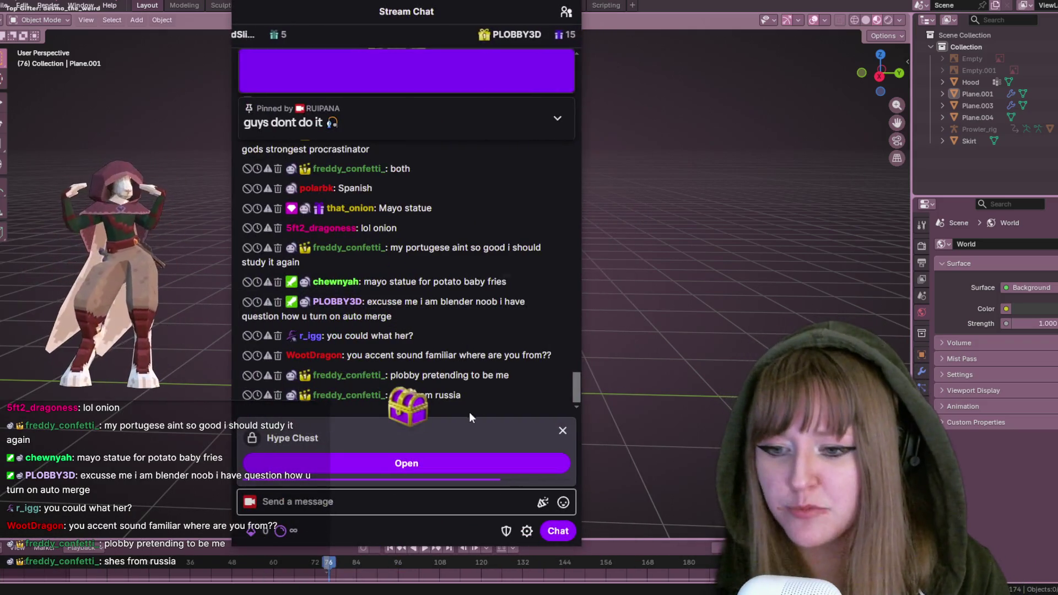
Open the Hype Chest reward, close its card, and send 'Choo Chooo' to chat
left_click(401, 462)
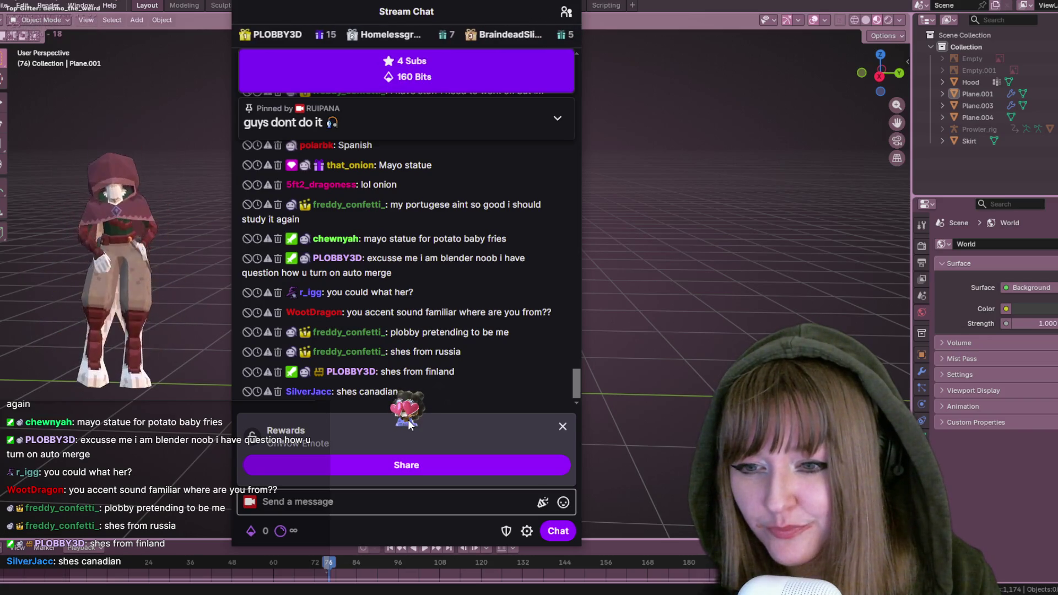
left_click(407, 467)
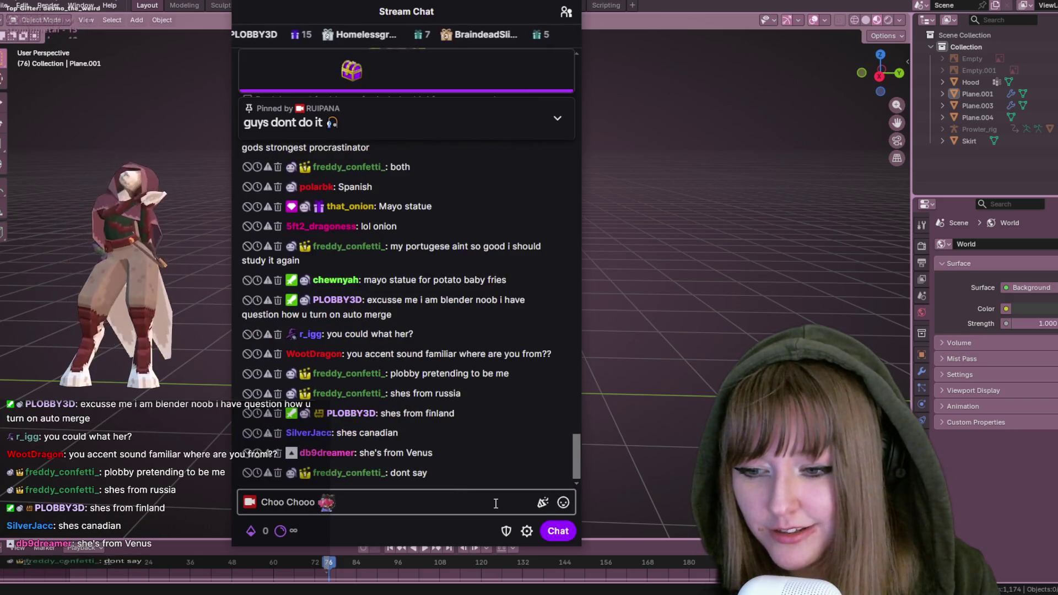
left_click(556, 530)
Browse the emote picker and Power-ups panel, close both, and move the chat window off screen
left_click(563, 503)
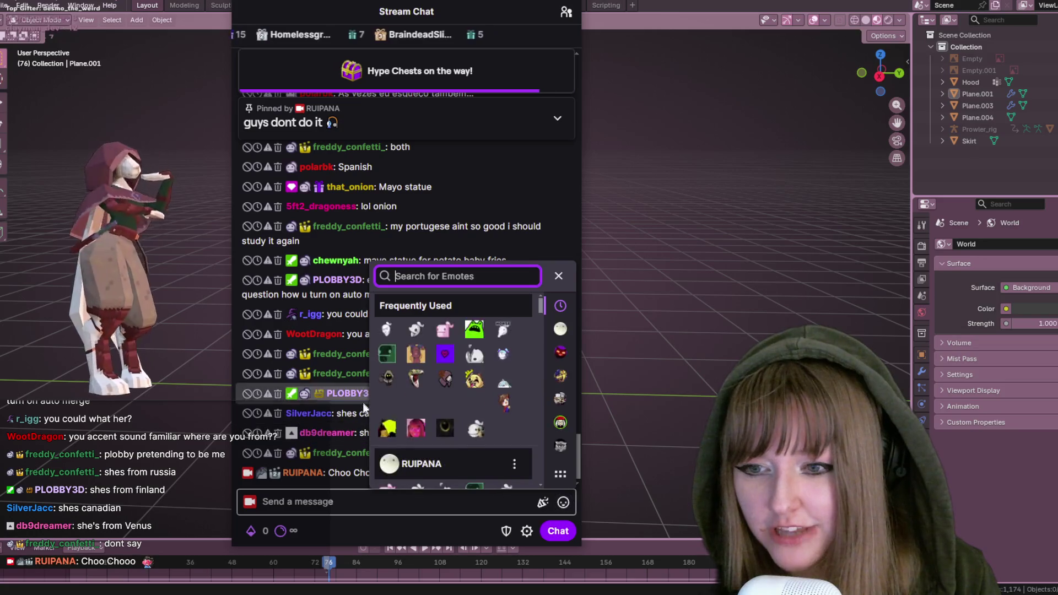
left_click(281, 531)
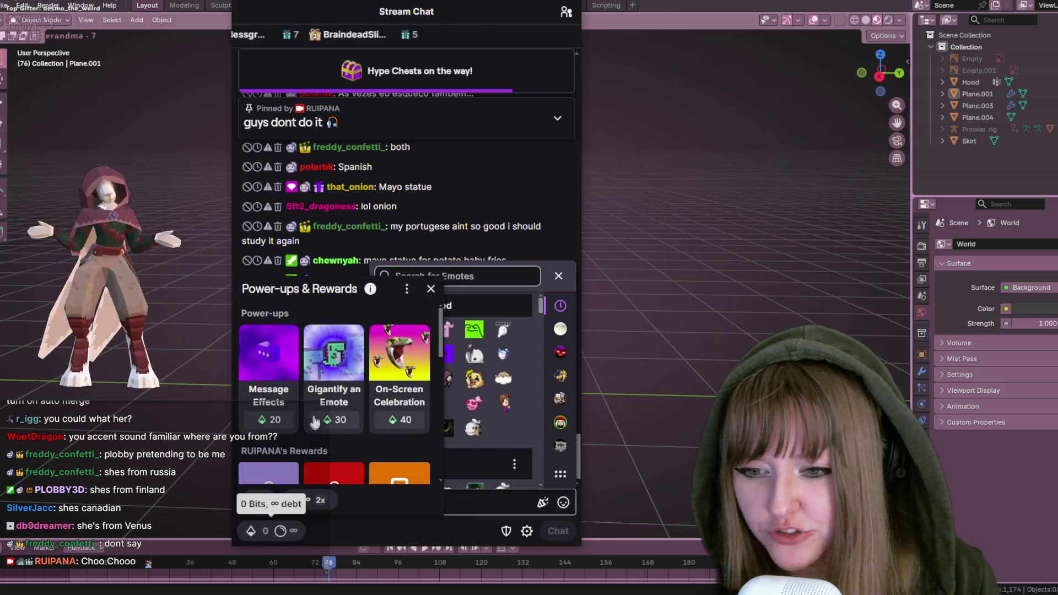
left_click(431, 289)
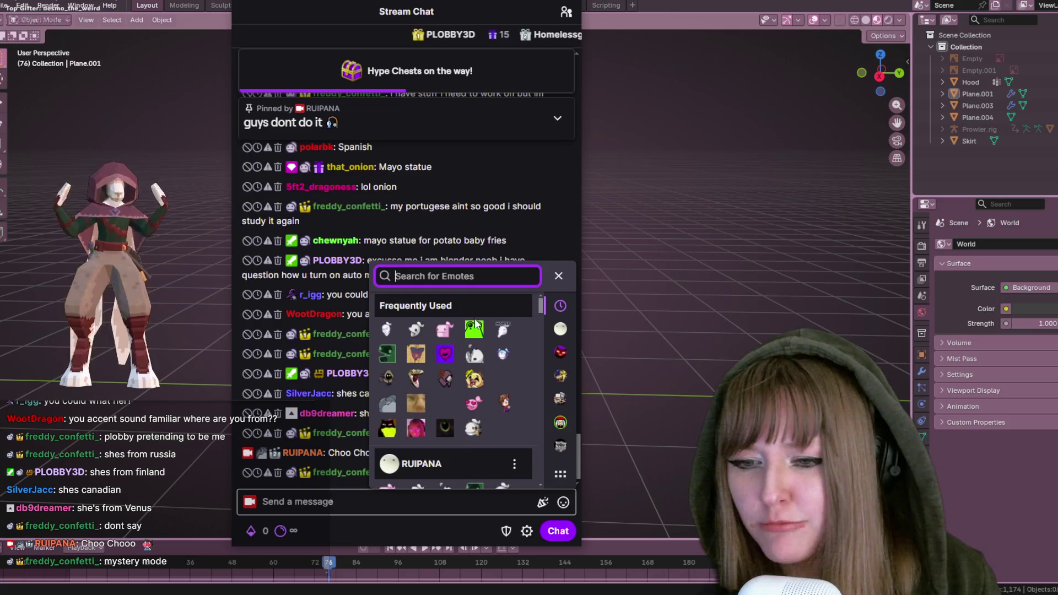
left_click(559, 275)
mouse_move(406, 11)
left_mouse_down()
mouse_move(563, 222)
mouse_move(3, 55)
mouse_move(0, 0)
mouse_move(149, 0)
mouse_move(0, 0)
left_mouse_up()
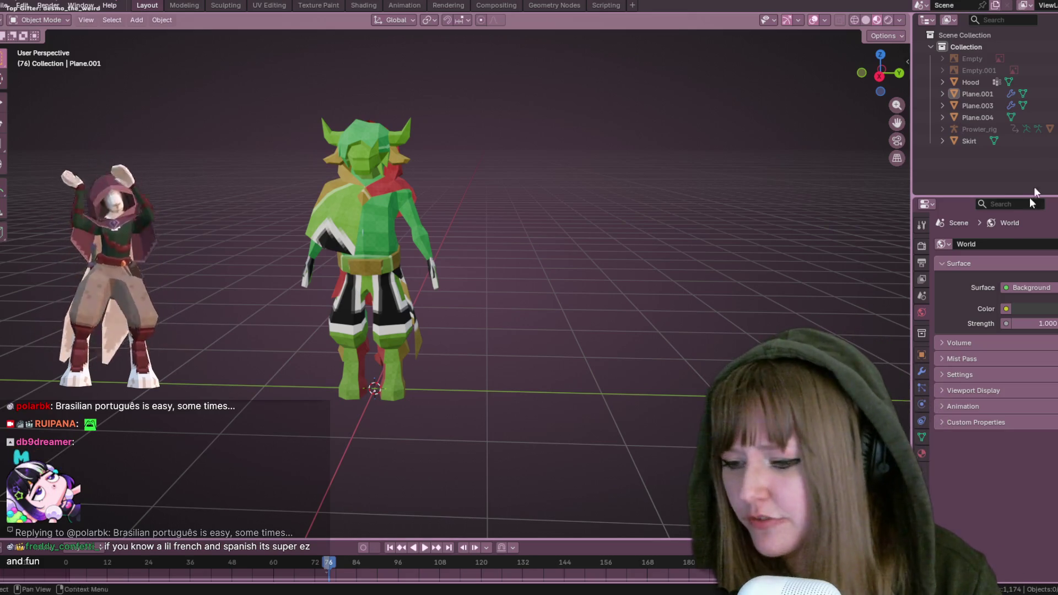
Open the File menu to reach the recent files list
left_click(6, 7)
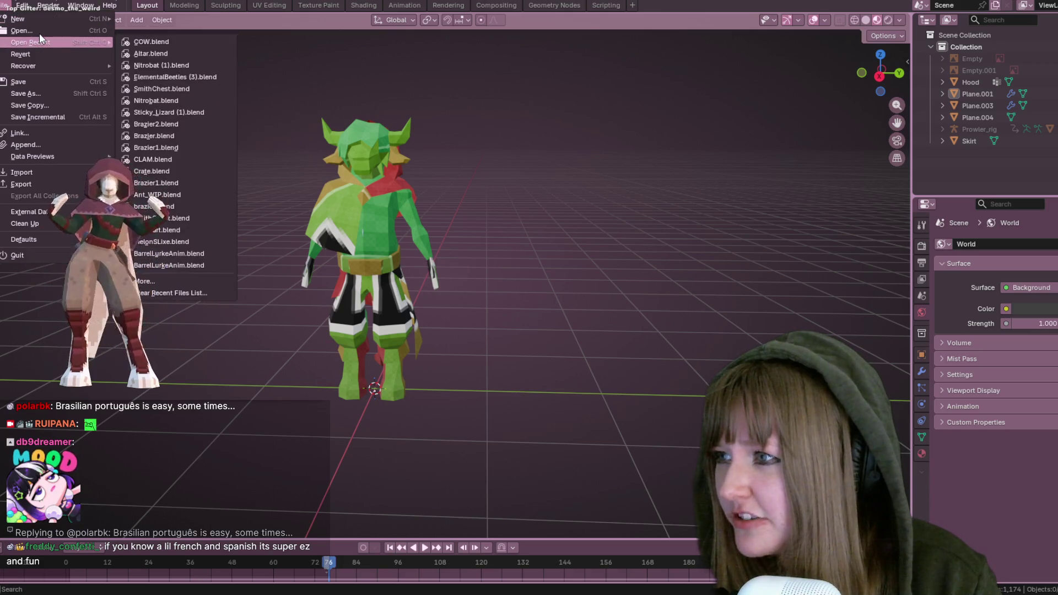
Close the recent files list, copy the statue object, and bring the altar file's window forward
key("Escape")
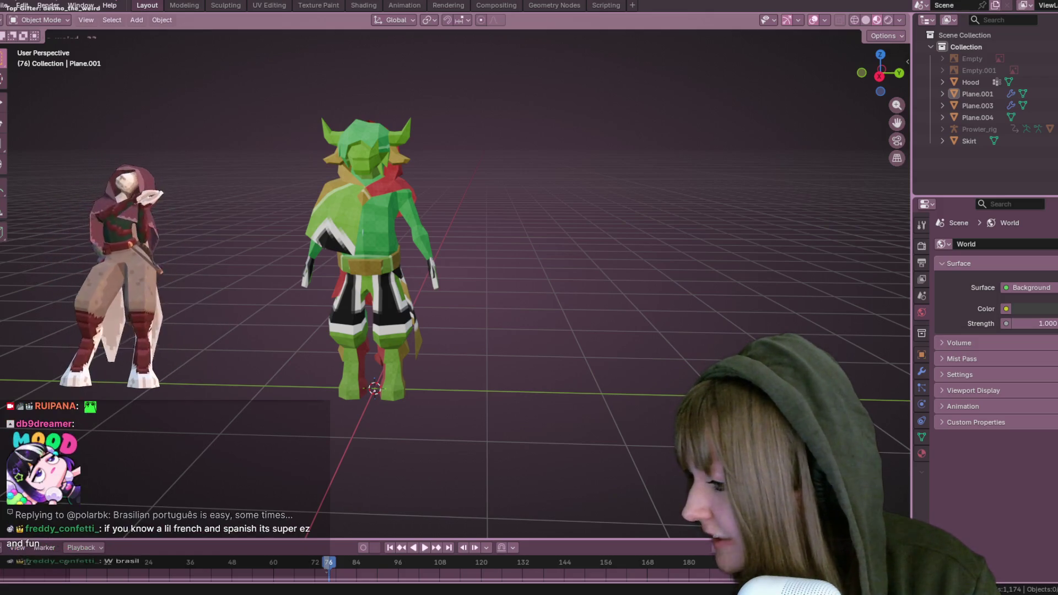
mouse_move(253, 135)
middle_mouse_down()
mouse_move(276, 133)
mouse_move(507, 208)
mouse_move(500, 176)
mouse_move(440, 212)
mouse_move(705, 369)
mouse_move(683, 327)
mouse_move(646, 495)
middle_mouse_up()
key("ctrl+c")
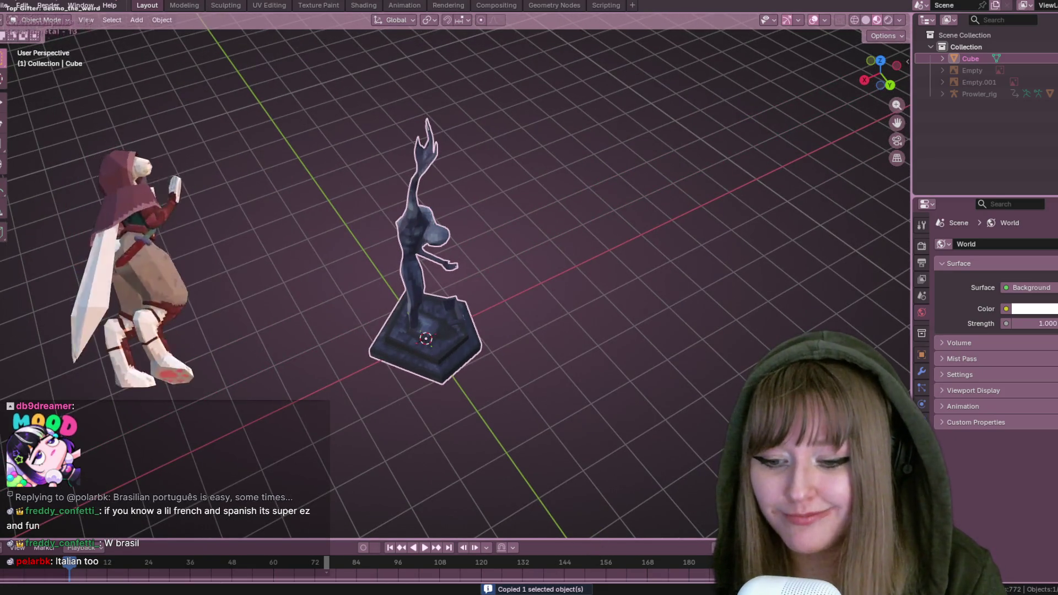
left_click(266, 560)
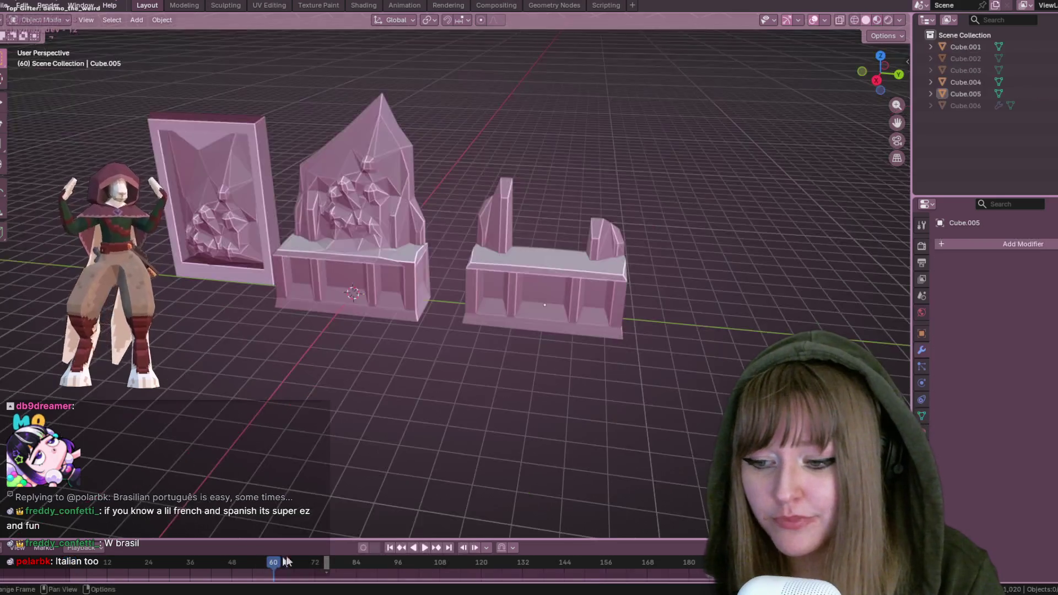
middle_click_drag(645, 435, 532, 240, "shift")
Paste the statue into the altar scene, undo the duplicate paste, and check its transform values
key("ctrl+v")
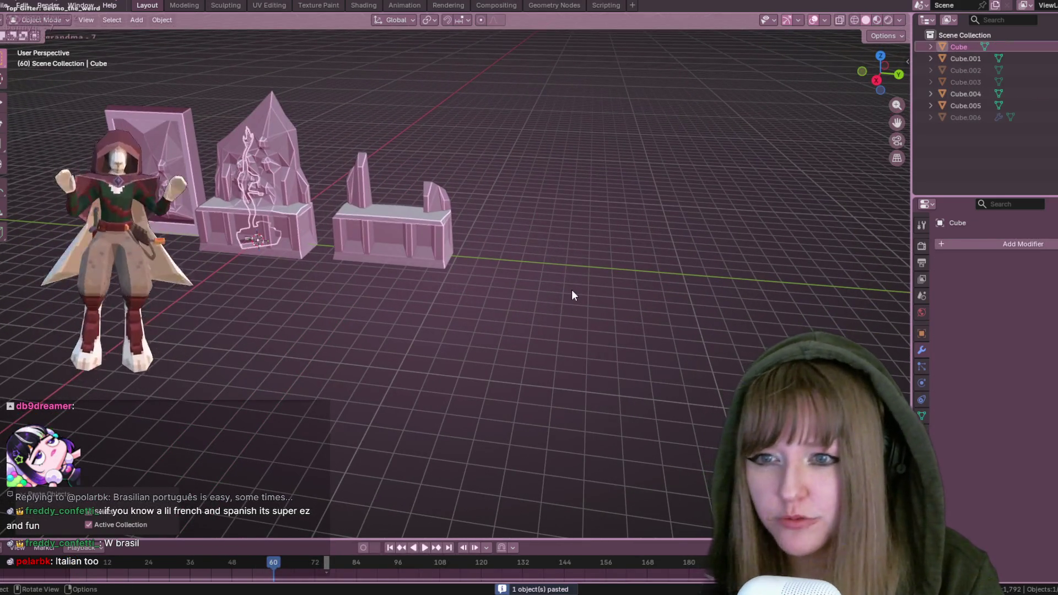
key("ctrl+v")
key("ctrl+space")
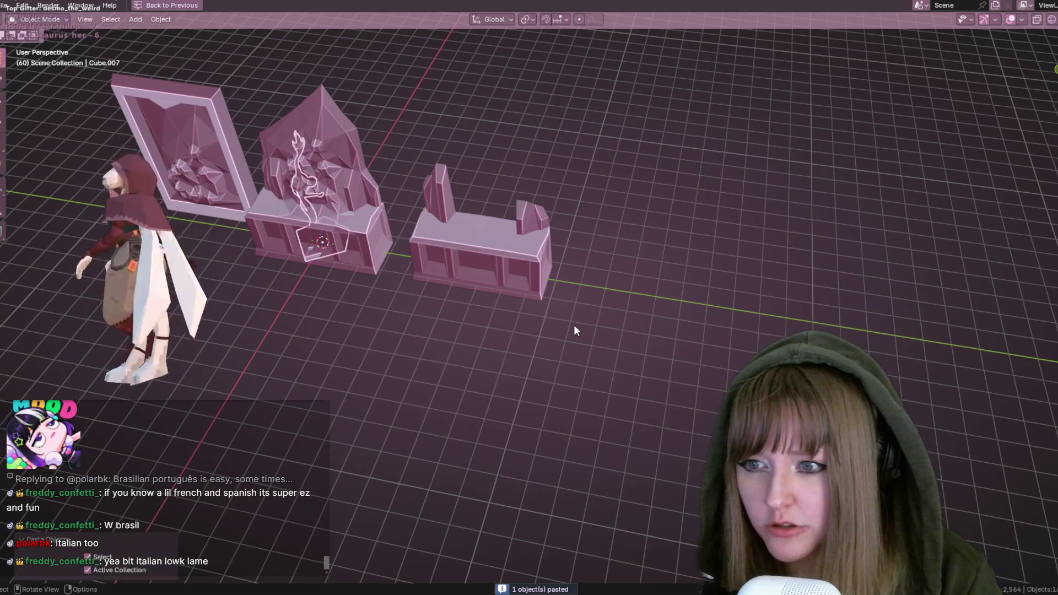
key("ctrl+z")
mouse_move(536, 246)
middle_mouse_down()
mouse_move(654, 167)
mouse_move(615, 235)
mouse_move(623, 226)
middle_mouse_up()
left_click(330, 151)
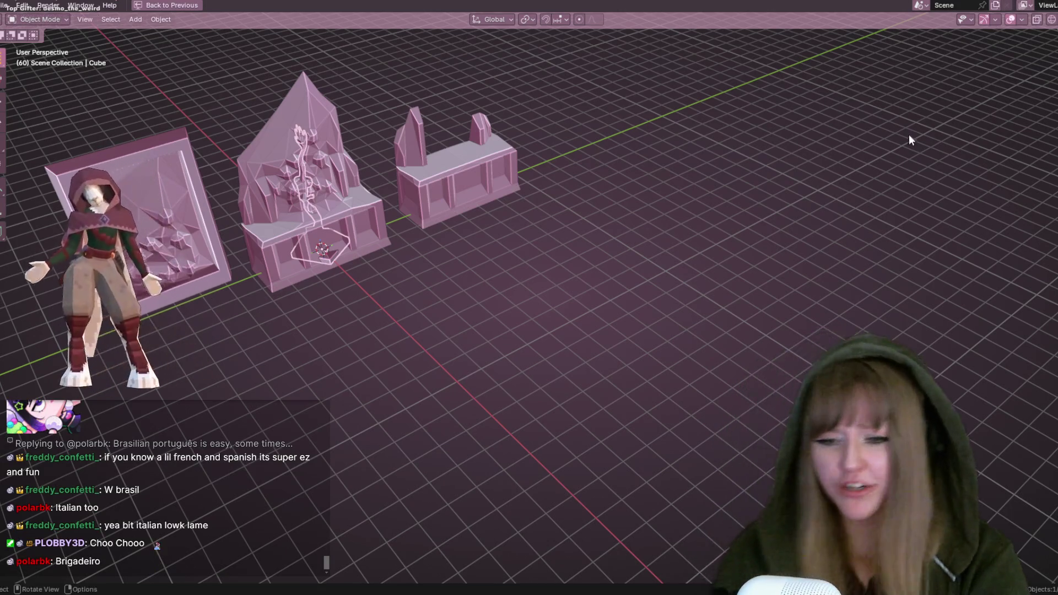
key("n")
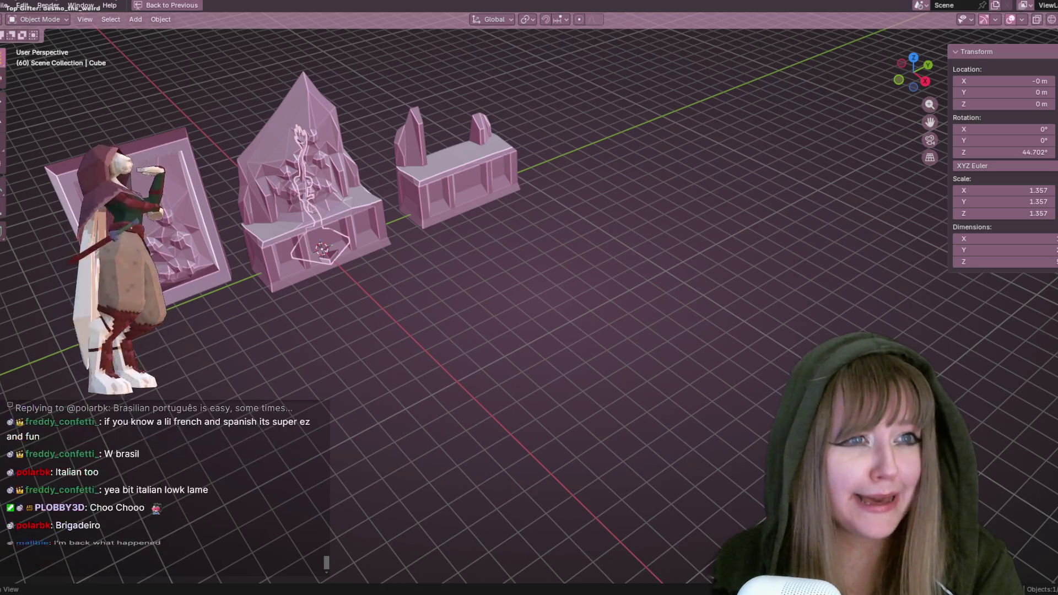
key("n")
left_click(168, 5)
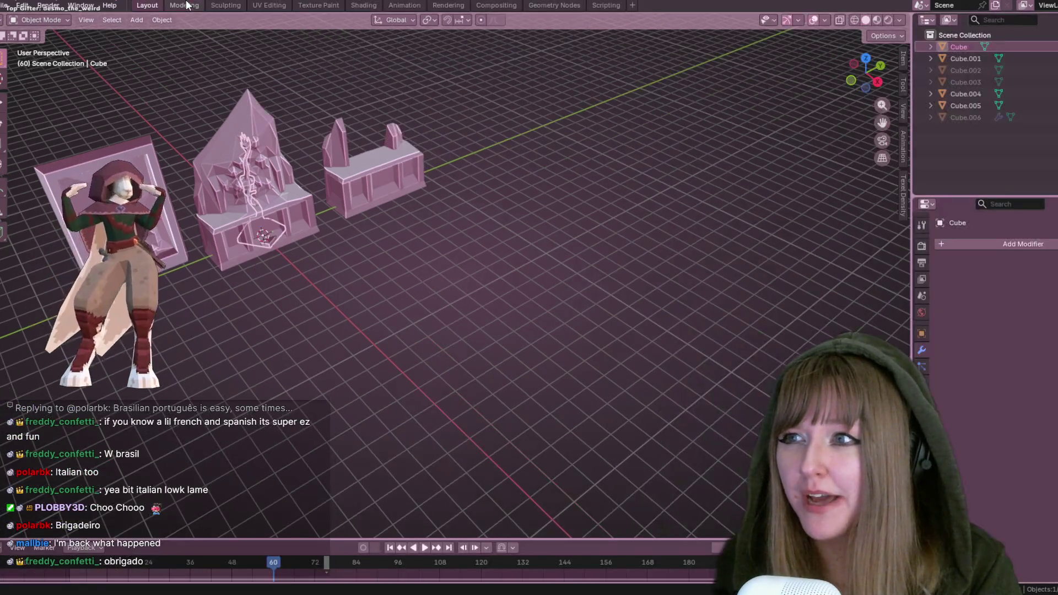
In Right Orthographic view, move the statue to stand right of the altar pieces
mouse_move(624, 189)
middle_mouse_down()
mouse_move(693, 246)
mouse_move(699, 345)
mouse_move(636, 263)
mouse_move(304, 232)
middle_mouse_up()
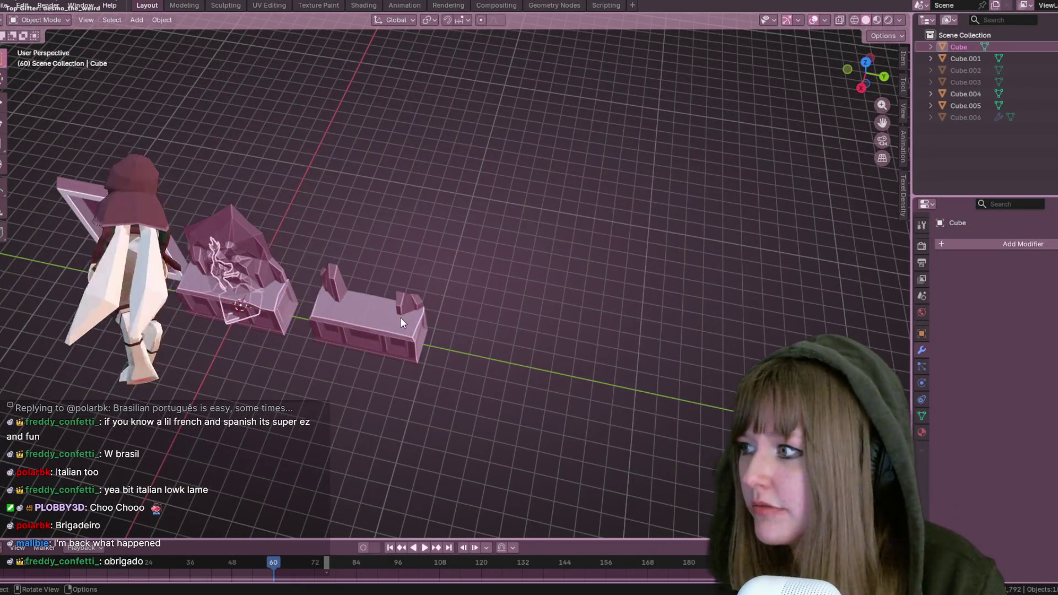
mouse_move(185, 166)
middle_mouse_down()
mouse_move(393, 177)
mouse_move(417, 67)
mouse_move(412, 509)
mouse_move(394, 414)
mouse_move(390, 446)
mouse_move(385, 74)
mouse_move(418, 199)
mouse_move(444, 204)
mouse_move(594, 134)
mouse_move(618, 138)
middle_mouse_up()
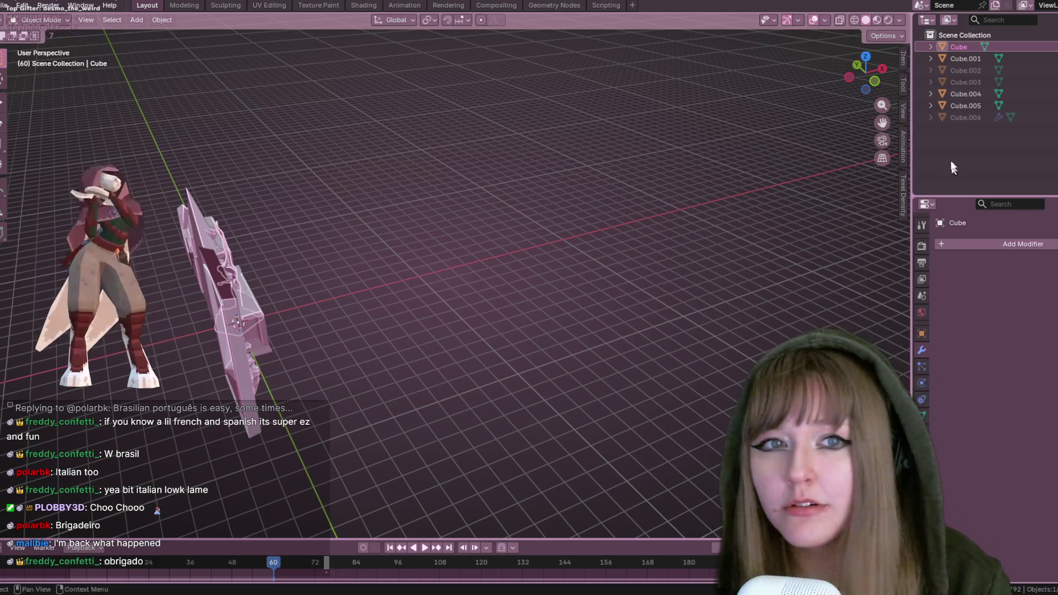
left_click(883, 69)
key("g")
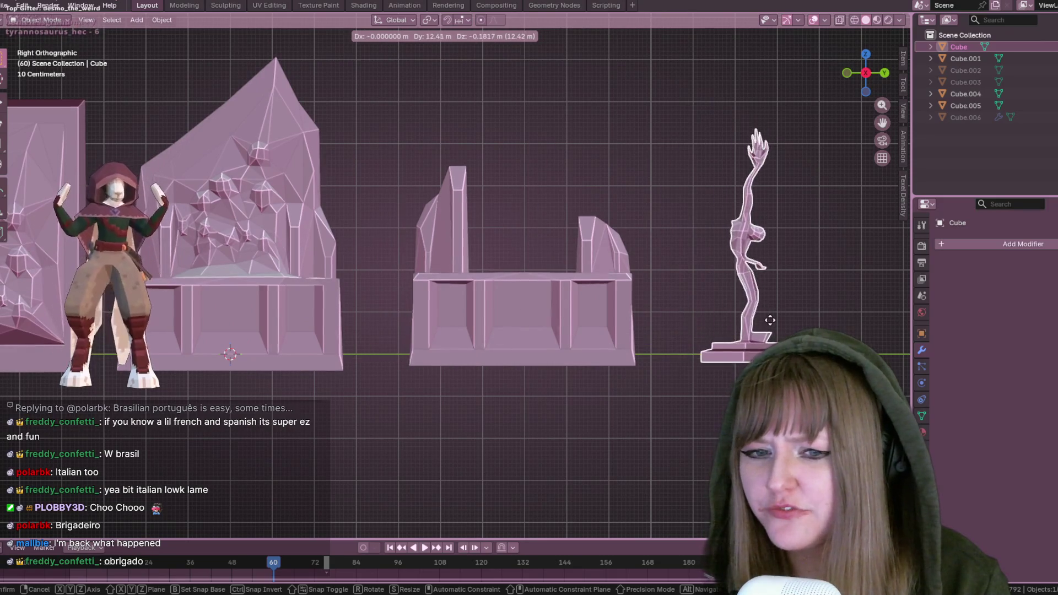
left_click(772, 319)
scroll(772, 320, "down", 1)
scroll(544, 469, "down", 1)
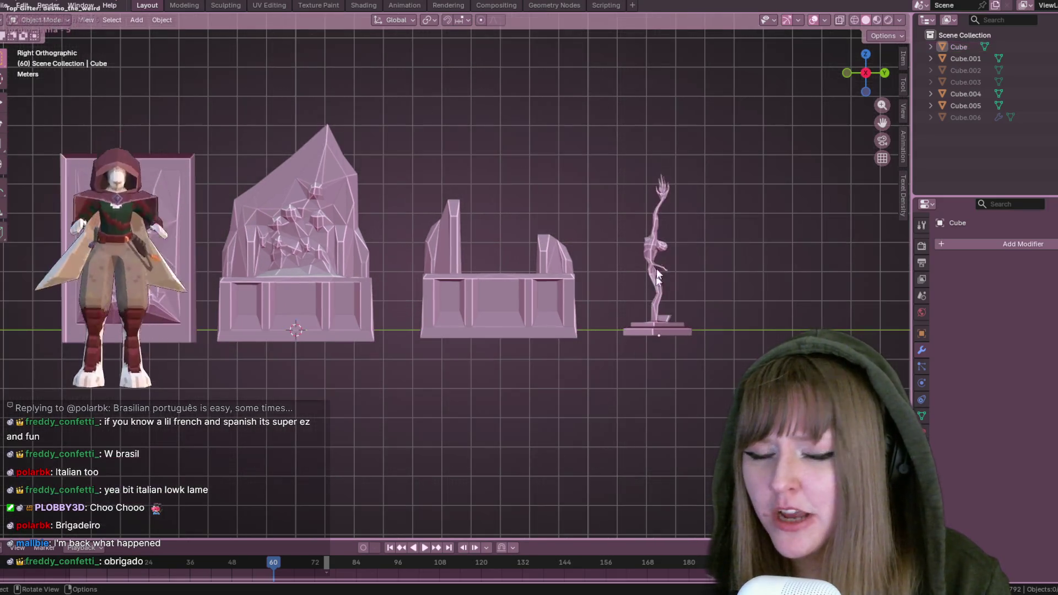
middle_click_drag(707, 330, 676, 314, "shift")
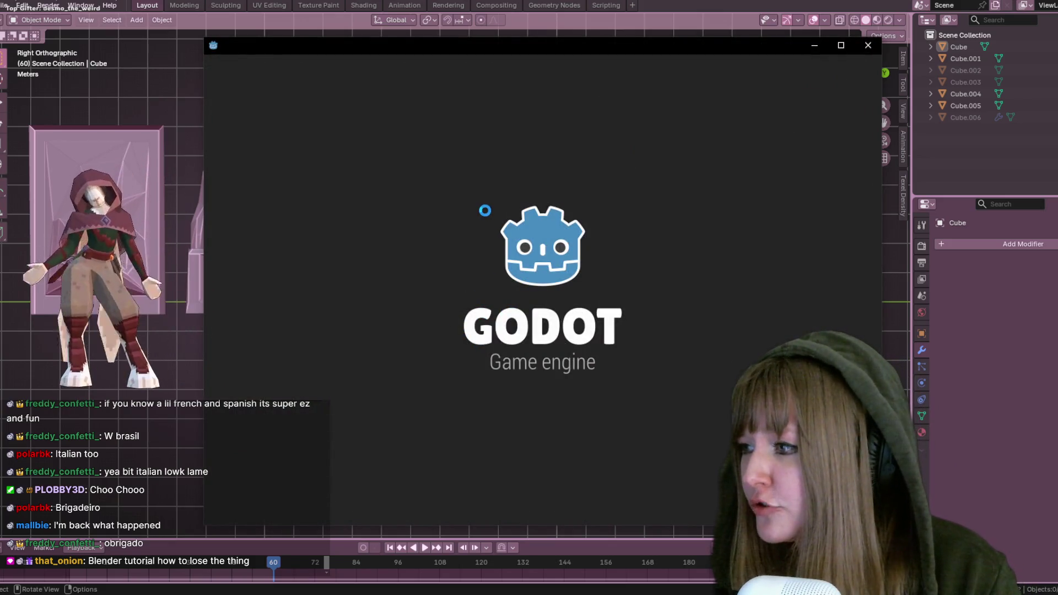
Open the DEPTHSEEKER project in Godot and check Blender's transform affect-only options
double_click(531, 134)
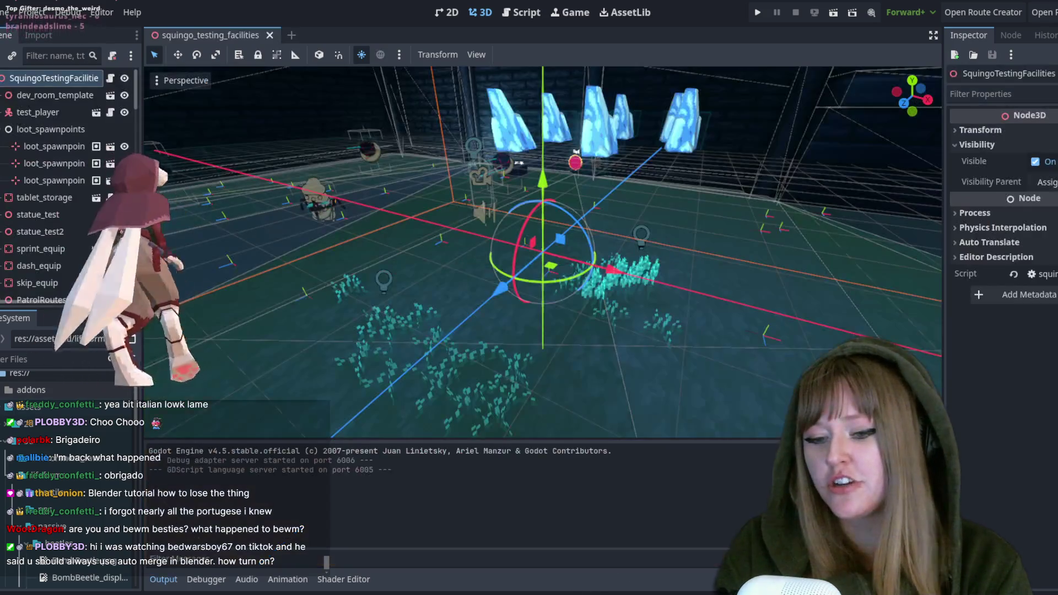
mouse_move(567, 325)
middle_mouse_down()
mouse_move(551, 353)
mouse_move(559, 320)
middle_mouse_up()
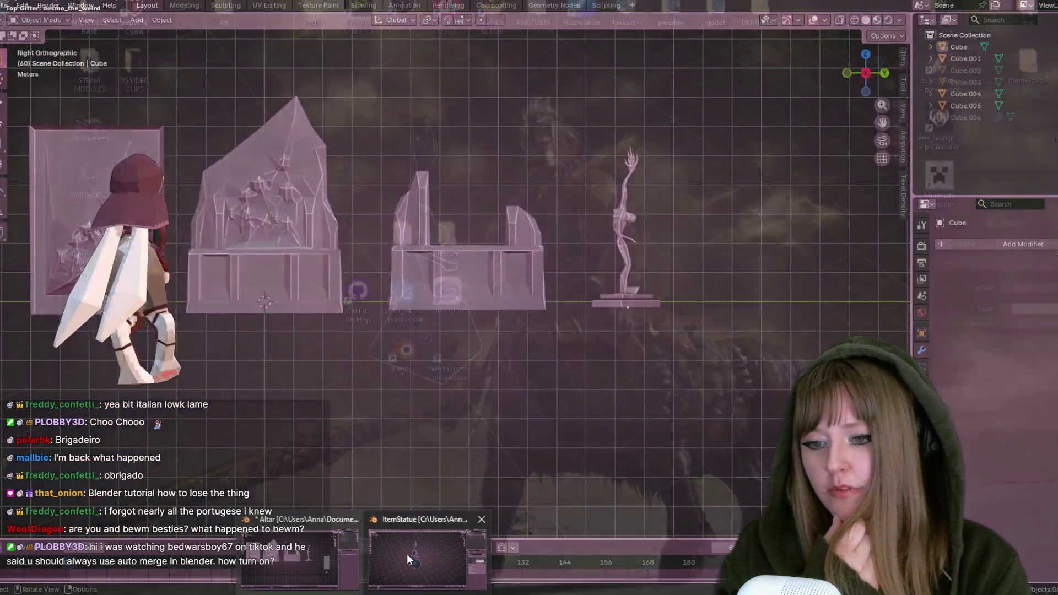
left_click(439, 570)
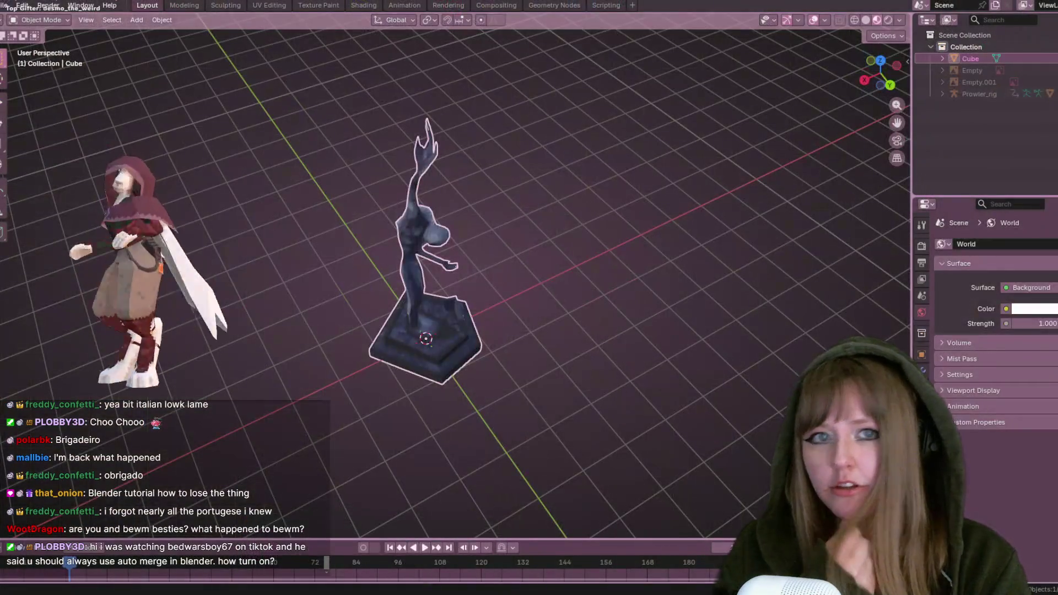
left_click(899, 37)
left_click(899, 36)
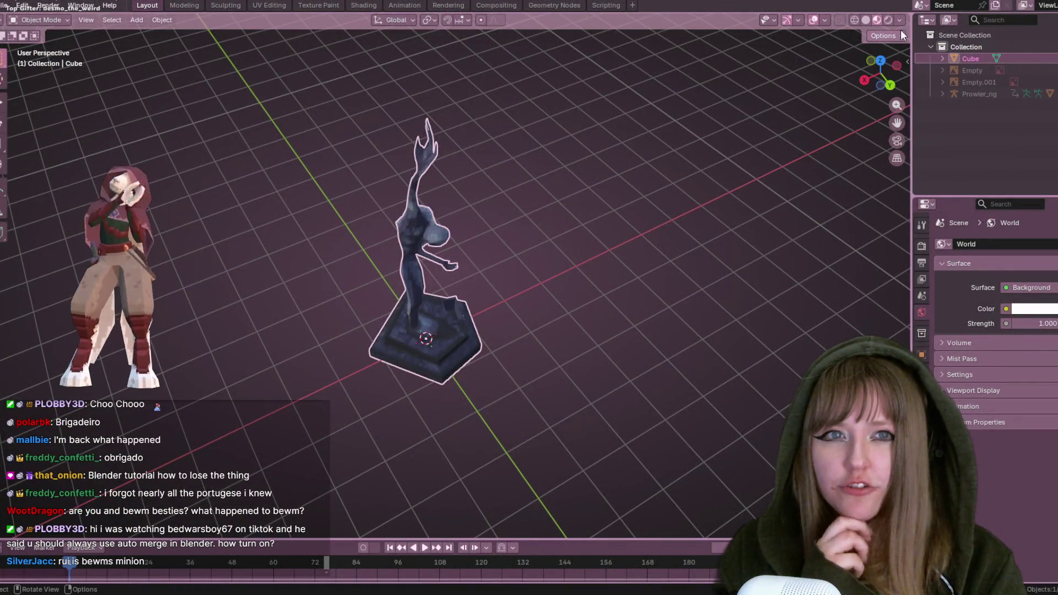
Back in Godot, launch a test run of the DEPTHSEEKER project
key("alt+Tab")
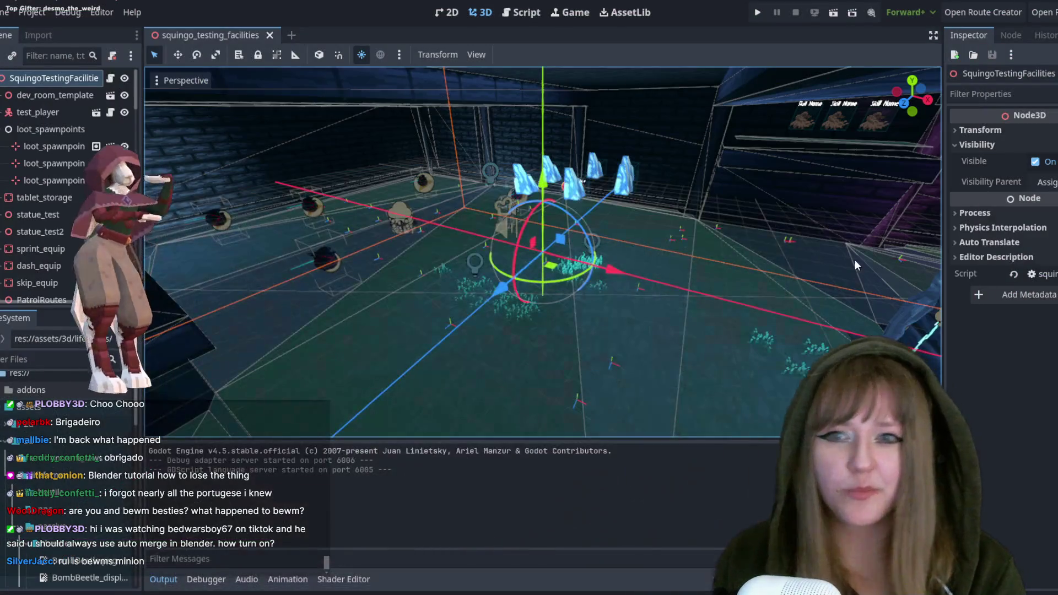
scroll(778, 228, "up", 2)
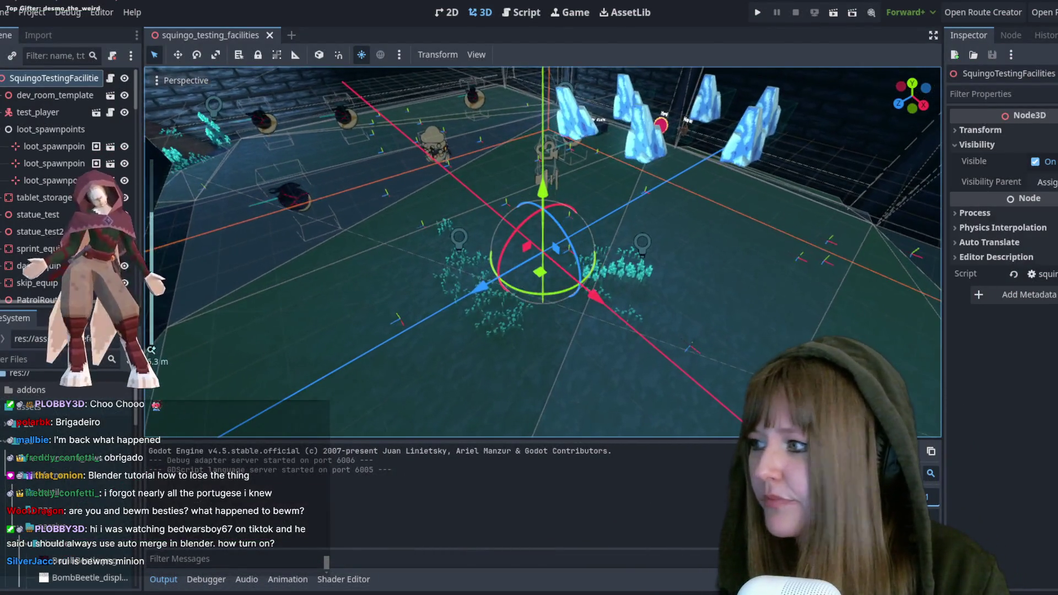
left_click(764, 10)
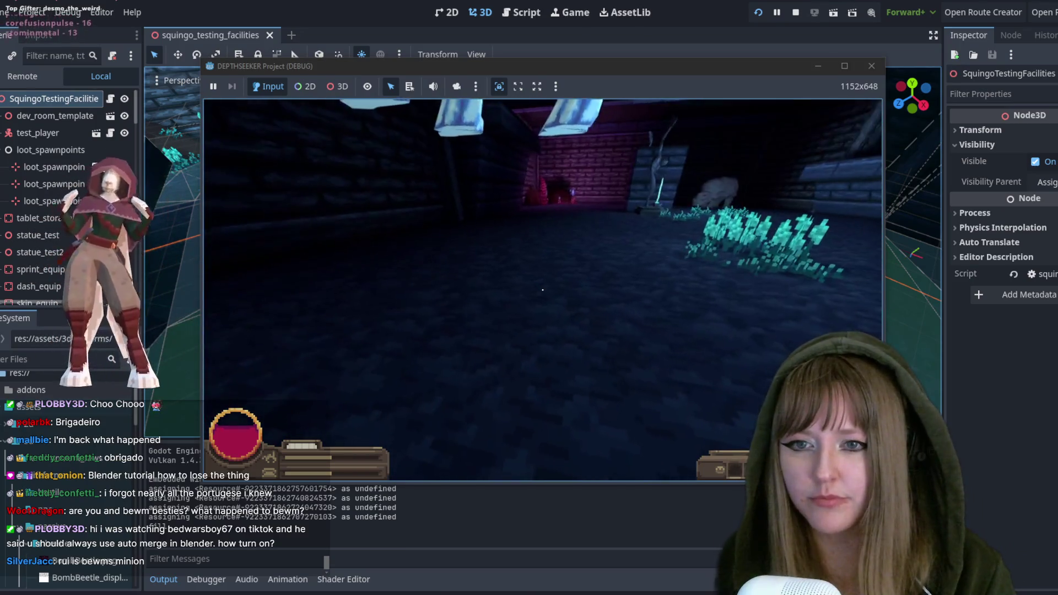
Walk the player forward until standing right at the statue
key("w")
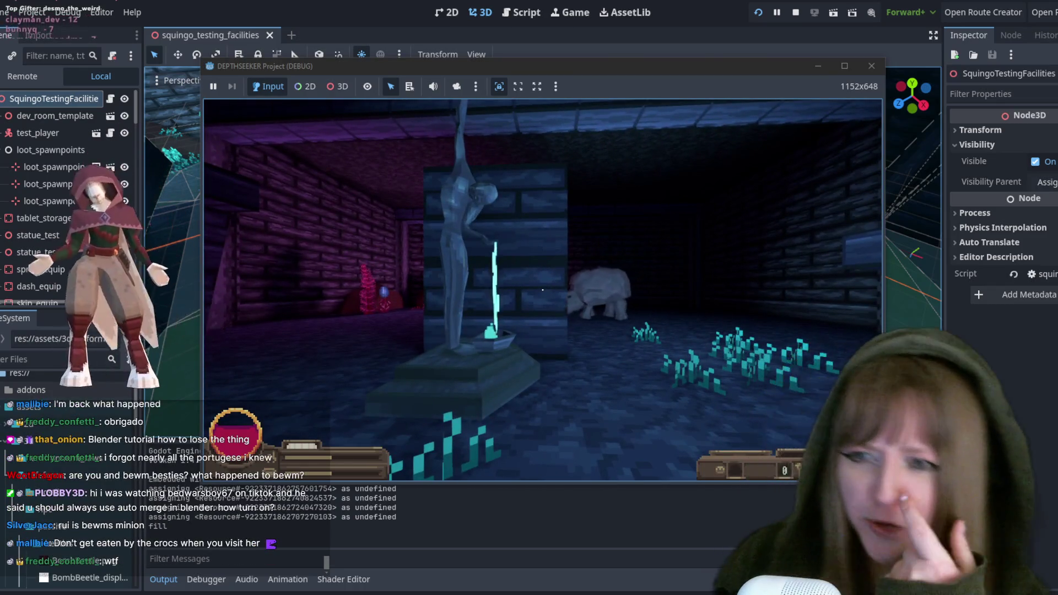
key("w")
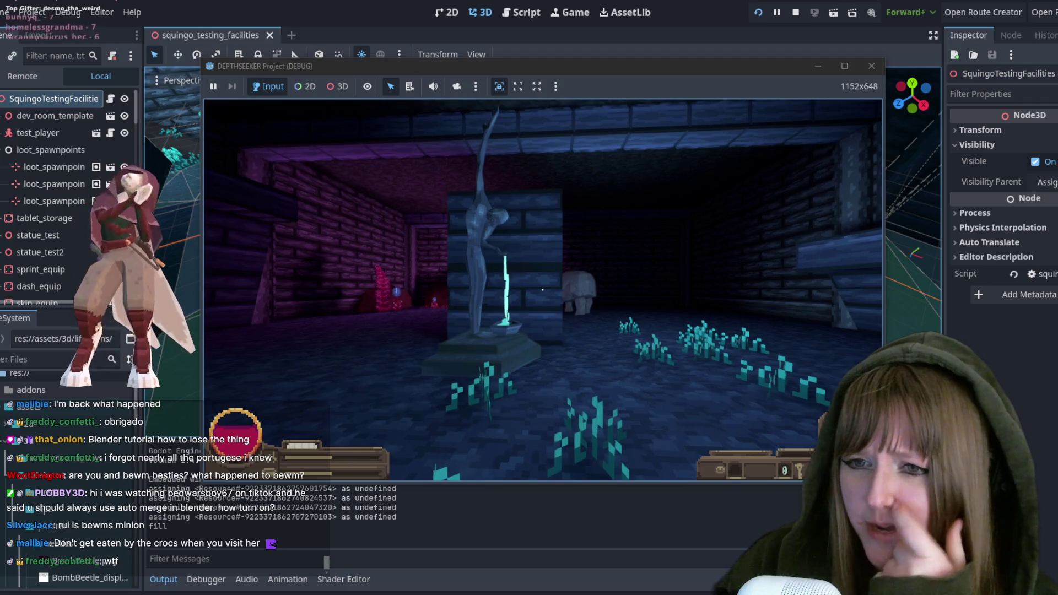
key("w")
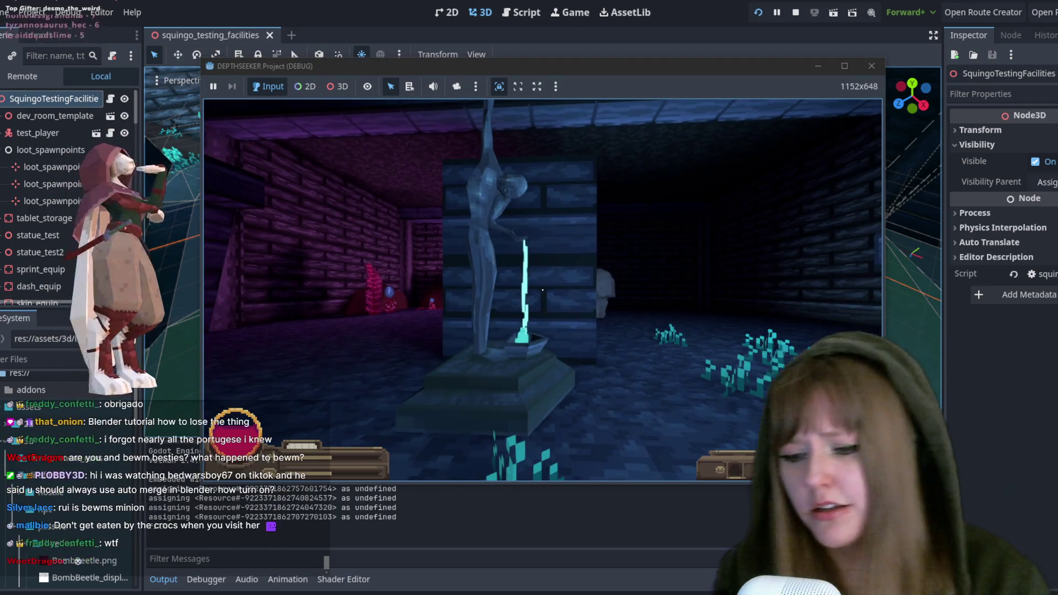
Pause the game, glance at the Blender altar file, quit the test run and start another
key("Escape")
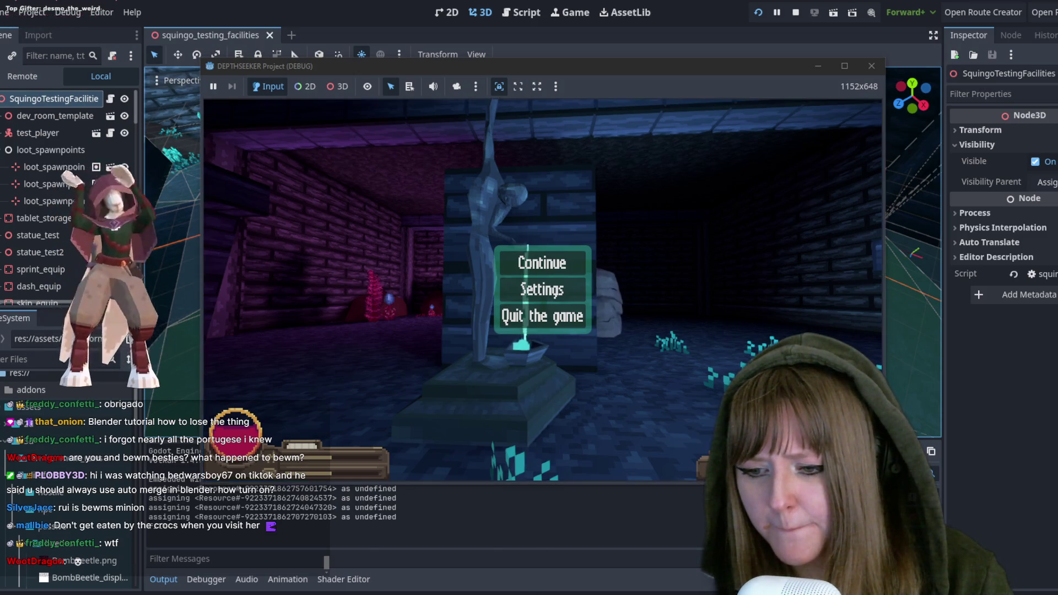
mouse_move(300, 593)
left_click(340, 583)
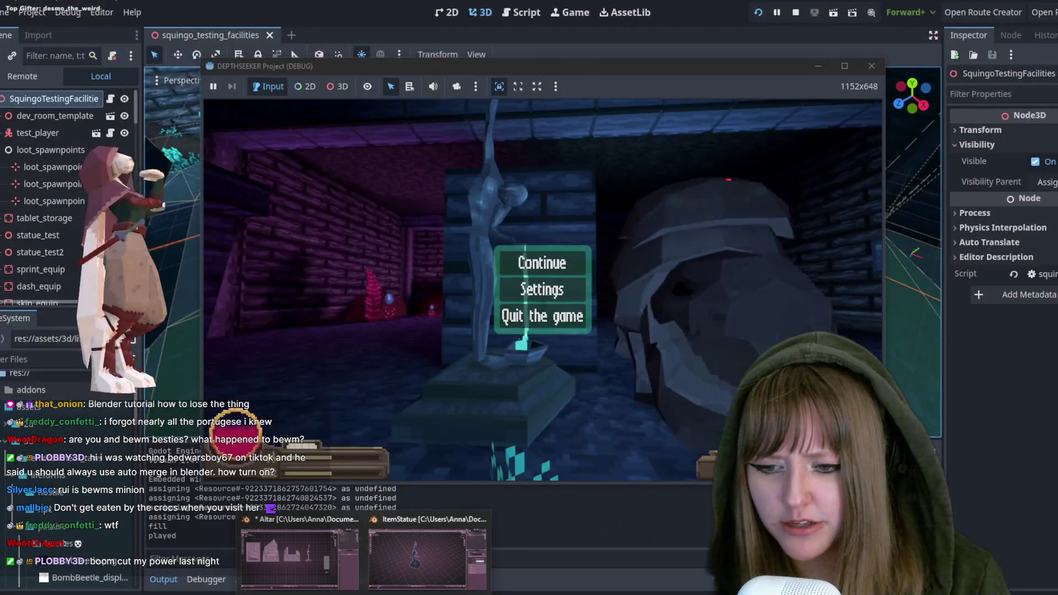
mouse_move(419, 591)
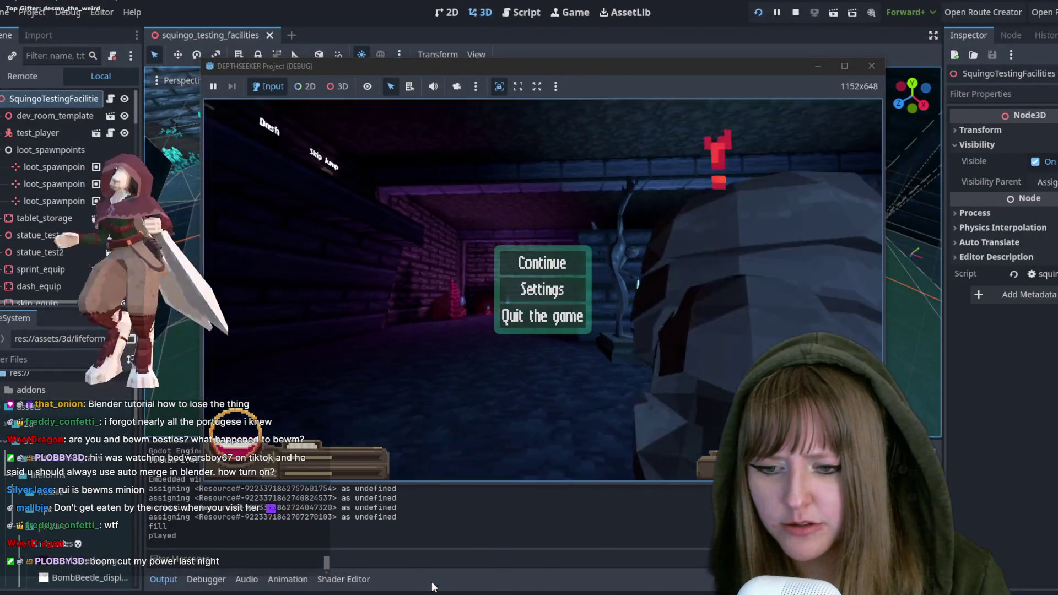
left_click(554, 322)
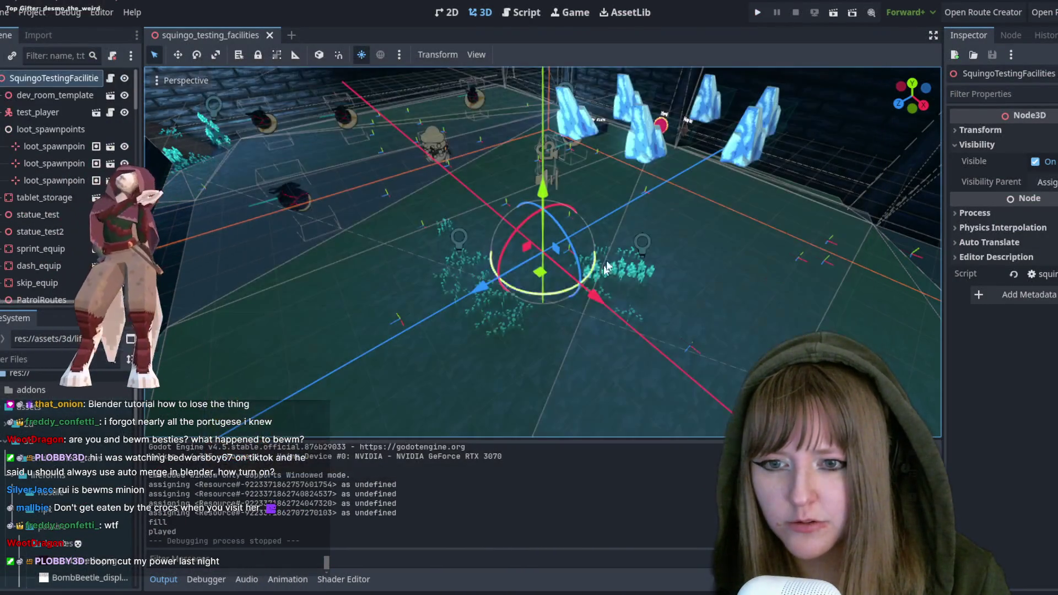
left_click(761, 11)
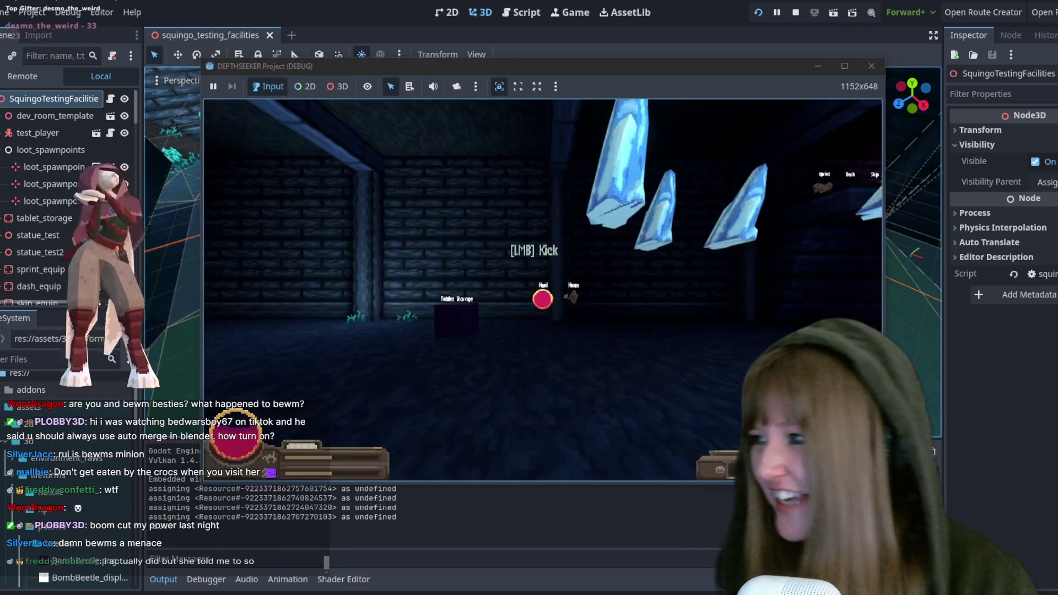
Walk up to the statue, then toward the glowing crystal plants, and quit the test run
key("w")
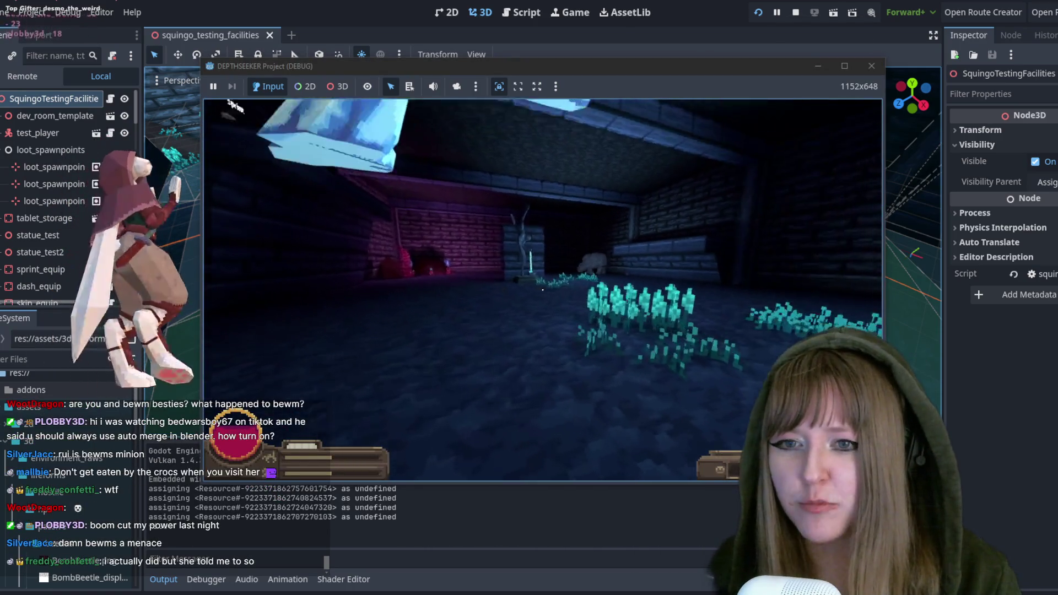
key("w")
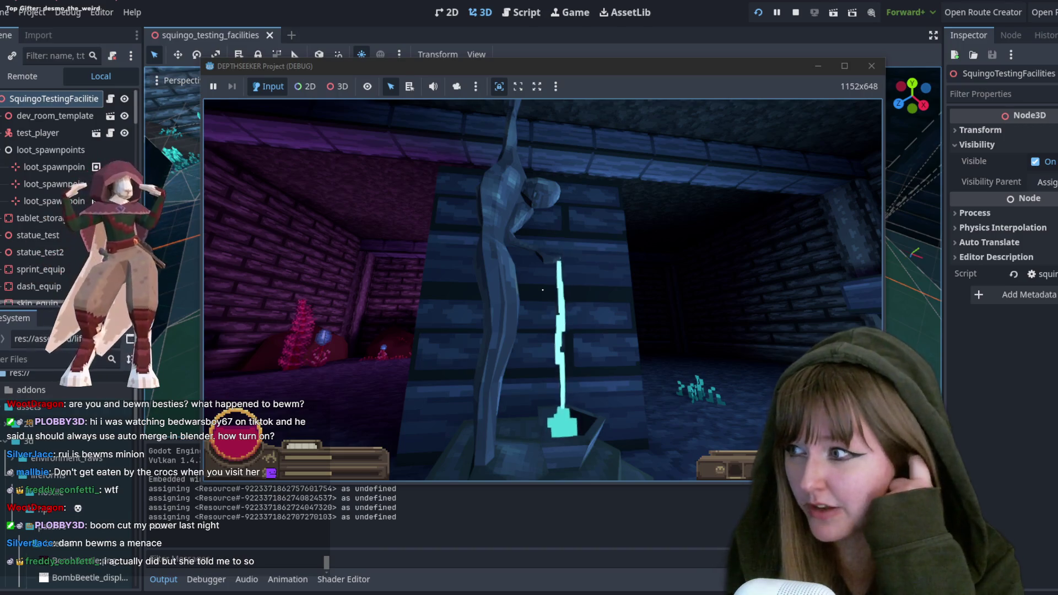
key("s")
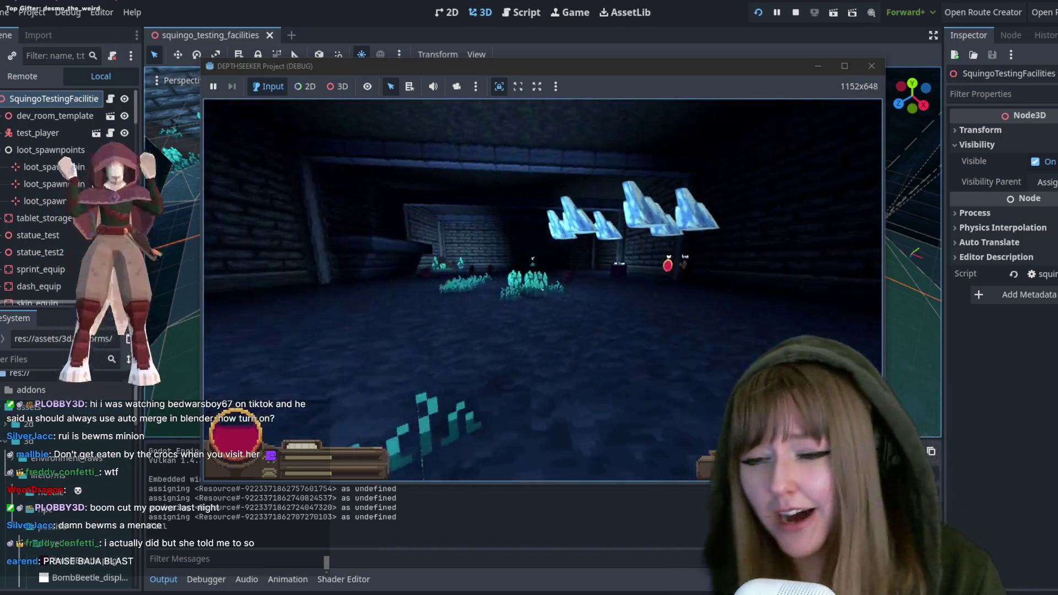
key("a")
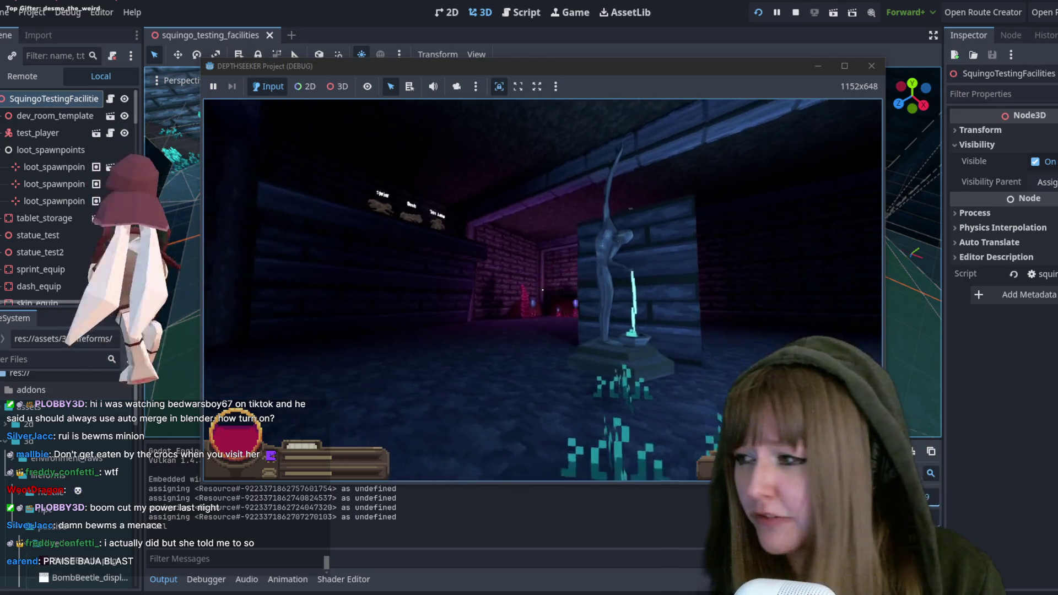
key("w")
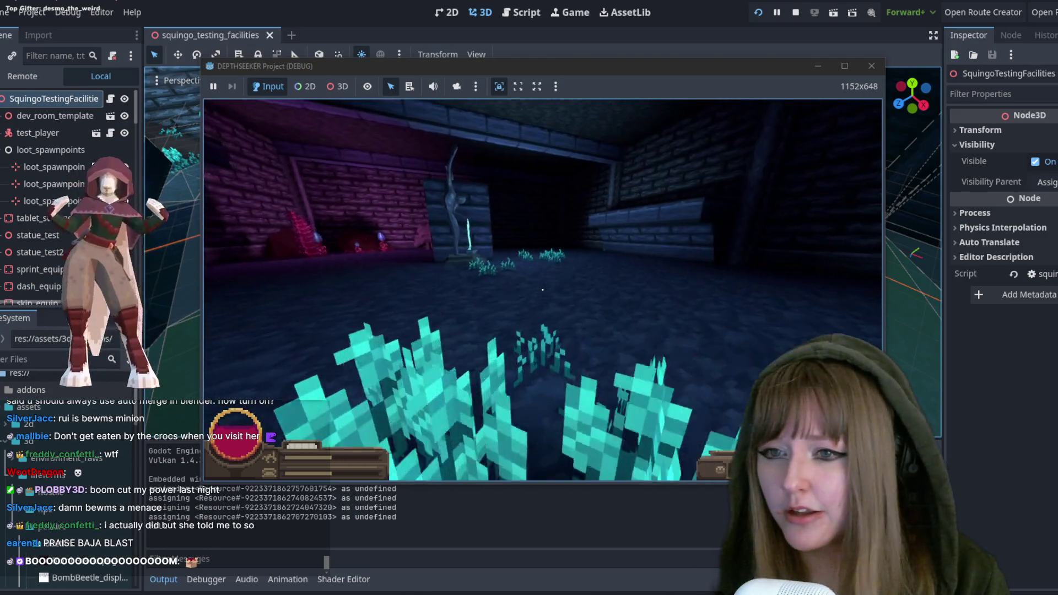
key("Escape")
left_click(542, 316)
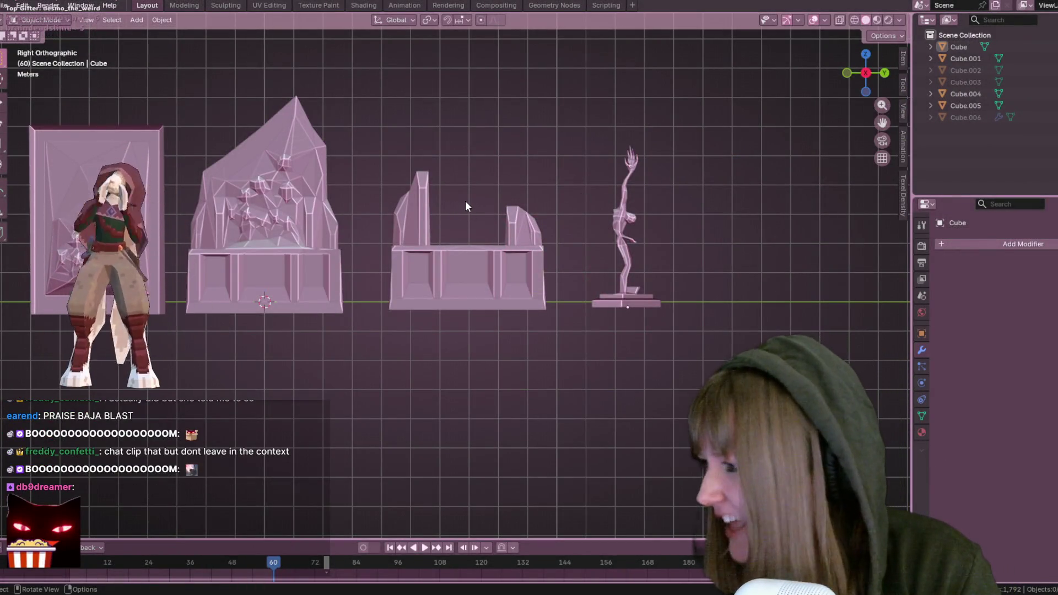
scroll(466, 200, "up", 3)
mouse_move(466, 196)
middle_mouse_down("shift")
mouse_move(522, 241)
mouse_move(725, 201)
middle_mouse_up("shift")
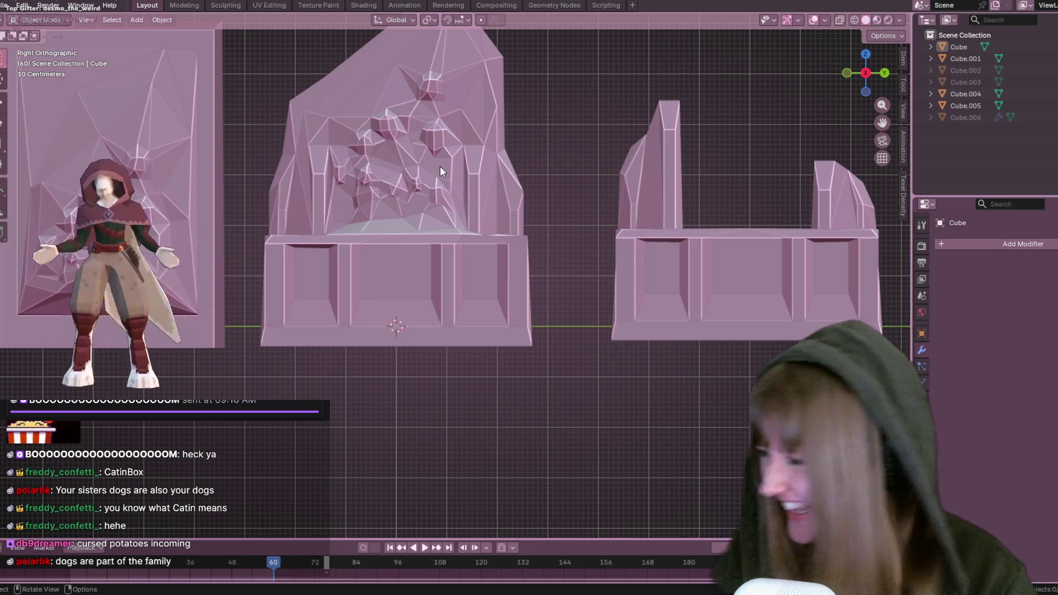
scroll(660, 276, "down", 3)
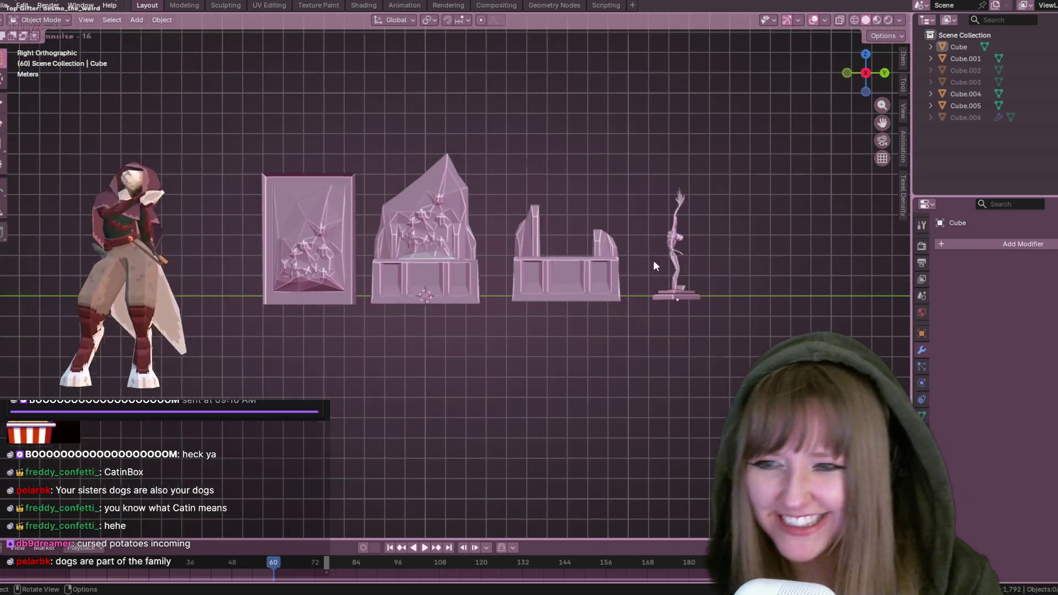
scroll(592, 248, "up", 1)
middle_click_drag(713, 263, 457, 239, "shift")
mouse_move(355, 196)
middle_mouse_down("shift")
mouse_move(479, 192)
mouse_move(697, 121)
mouse_move(794, 163)
mouse_move(537, 184)
mouse_move(422, 231)
middle_mouse_up("shift")
scroll(645, 210, "down", 3)
mouse_move(646, 211)
middle_mouse_down()
mouse_move(560, 222)
mouse_move(654, 198)
mouse_move(633, 239)
mouse_move(650, 224)
mouse_move(682, 290)
mouse_move(769, 154)
middle_mouse_up()
key("Tab")
key("Tab")
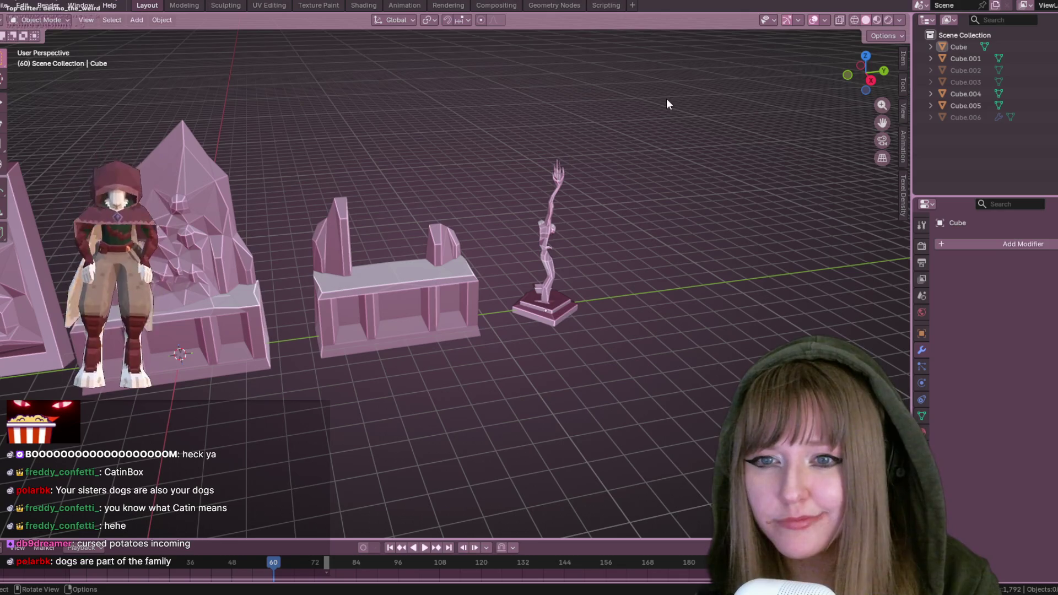
mouse_move(656, 217)
middle_mouse_down()
mouse_move(702, 213)
mouse_move(530, 156)
mouse_move(272, 188)
mouse_move(595, 161)
mouse_move(693, 221)
mouse_move(460, 302)
mouse_move(470, 231)
mouse_move(482, 260)
mouse_move(605, 229)
mouse_move(574, 176)
mouse_move(534, 223)
mouse_move(531, 249)
mouse_move(452, 224)
mouse_move(443, 339)
mouse_move(424, 201)
mouse_move(670, 147)
mouse_move(583, 219)
mouse_move(488, 200)
mouse_move(537, 192)
mouse_move(512, 243)
mouse_move(532, 343)
mouse_move(511, 283)
mouse_move(333, 304)
mouse_move(269, 287)
middle_mouse_up()
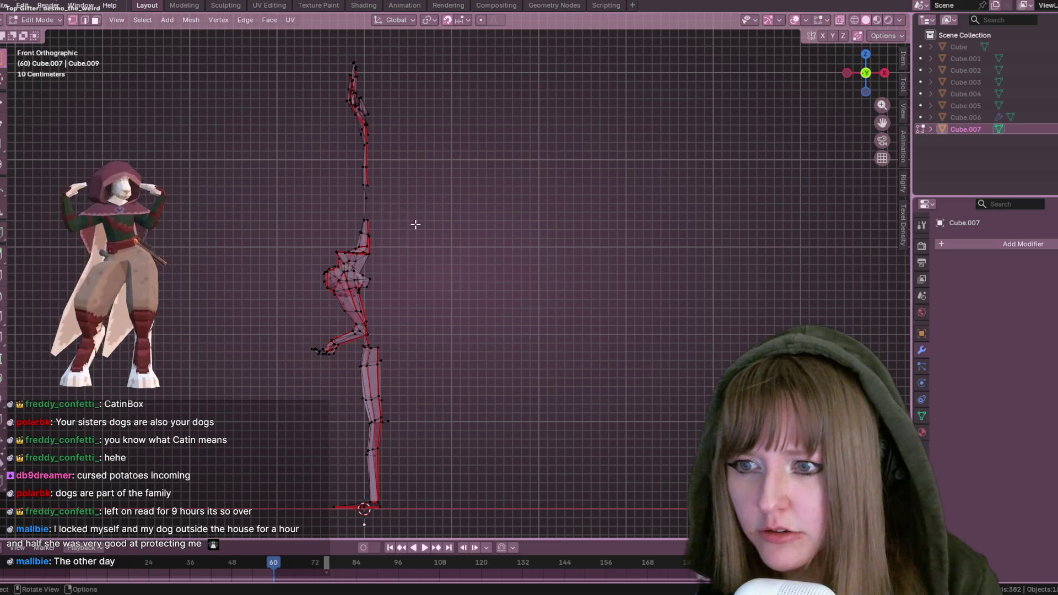
Bring the statue mesh into view and turn off X-ray so it appears solid
mouse_move(454, 220)
middle_mouse_down()
mouse_move(465, 220)
mouse_move(425, 241)
mouse_move(463, 283)
mouse_move(447, 223)
middle_mouse_up()
mouse_move(353, 293)
middle_mouse_down()
mouse_move(355, 379)
mouse_move(522, 345)
mouse_move(453, 251)
middle_mouse_up()
middle_click_drag(485, 320, 434, 303)
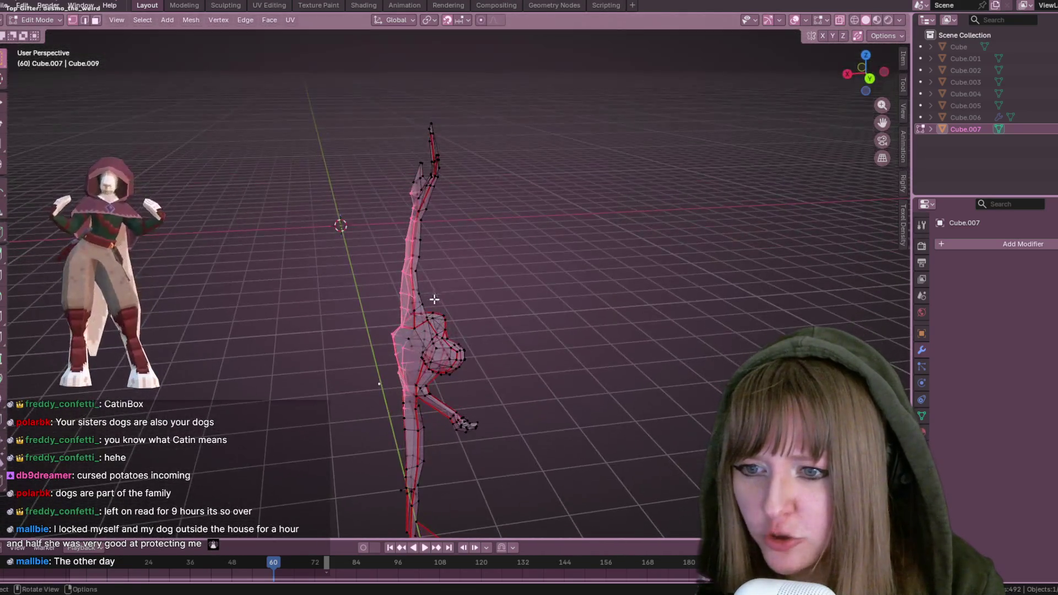
scroll(480, 269, "up", 3)
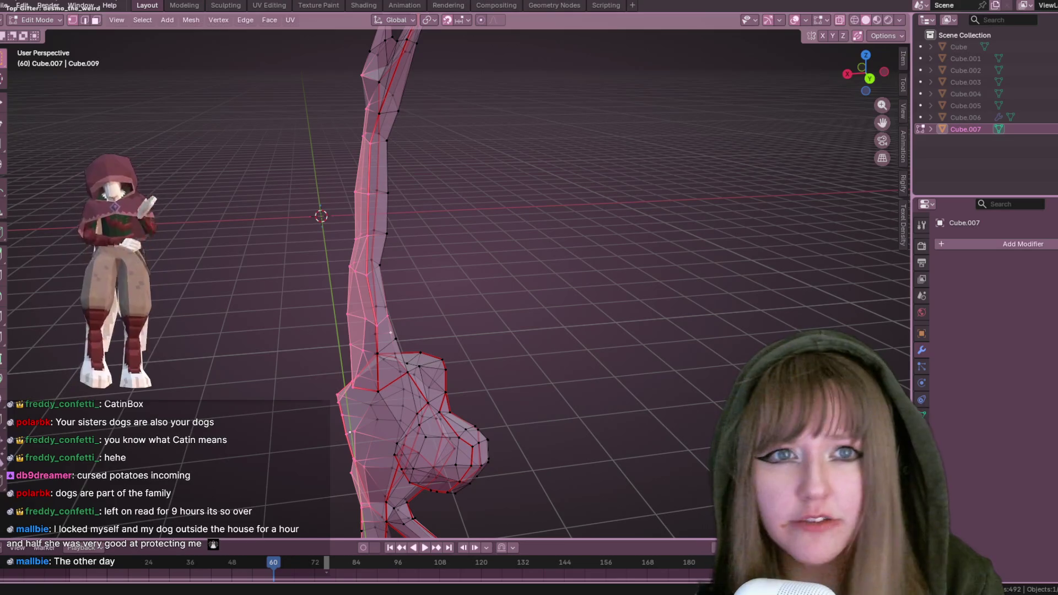
left_click(840, 19)
Delete the unwanted selected part of the statue mesh
middle_click_drag(639, 232, 476, 277)
scroll(476, 276, "down", 5)
scroll(472, 265, "up", 5)
mouse_move(468, 314)
middle_mouse_down("shift")
mouse_move(468, 338)
mouse_move(639, 130)
mouse_move(485, 295)
mouse_move(402, 264)
mouse_move(399, 238)
middle_mouse_up("shift")
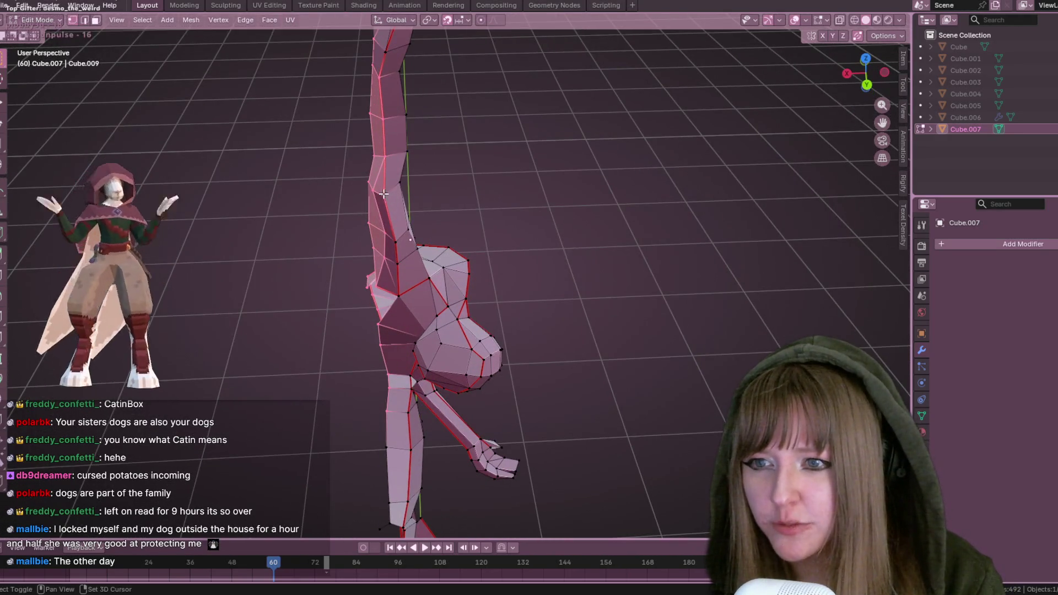
middle_click_drag(384, 194, 441, 214, "shift")
mouse_move(383, 194)
middle_mouse_down()
mouse_move(492, 160)
mouse_move(501, 331)
mouse_move(463, 246)
mouse_move(459, 404)
mouse_move(319, 369)
mouse_move(418, 262)
mouse_move(442, 320)
mouse_move(439, 191)
mouse_move(397, 180)
mouse_move(481, 261)
mouse_move(407, 256)
mouse_move(441, 293)
middle_mouse_up()
key("x")
left_click(328, 350)
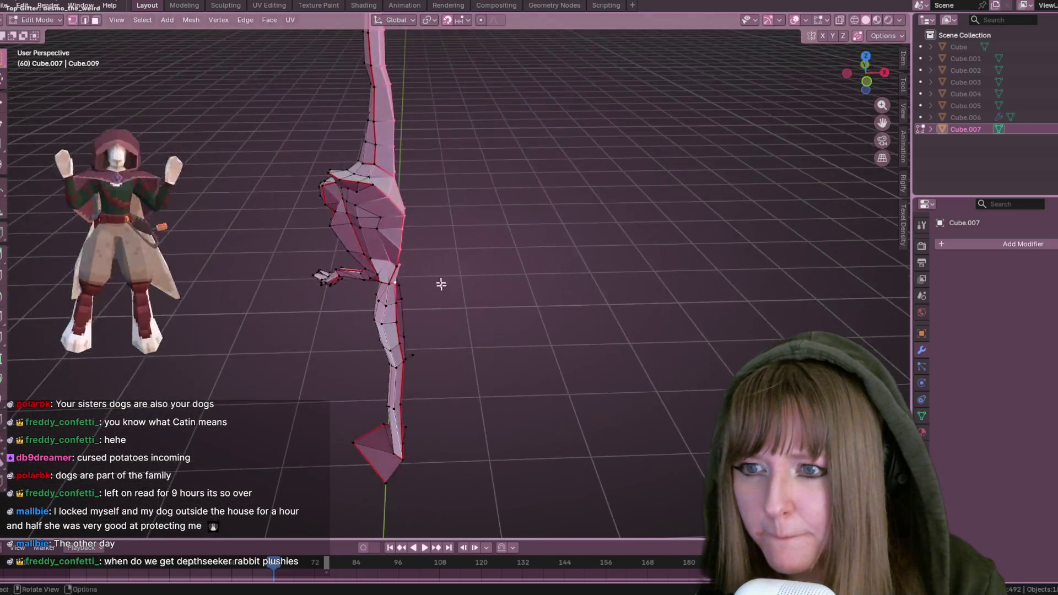
Inspect the remaining mesh from several angles, leaving it unchanged
mouse_move(401, 217)
middle_mouse_down()
mouse_move(444, 226)
mouse_move(325, 260)
mouse_move(355, 269)
mouse_move(425, 199)
mouse_move(392, 215)
mouse_move(441, 206)
mouse_move(454, 215)
mouse_move(403, 257)
middle_mouse_up()
mouse_move(514, 203)
middle_mouse_down()
mouse_move(558, 256)
mouse_move(527, 182)
mouse_move(494, 198)
mouse_move(473, 250)
mouse_move(440, 173)
mouse_move(448, 170)
mouse_move(536, 177)
mouse_move(398, 266)
middle_mouse_up()
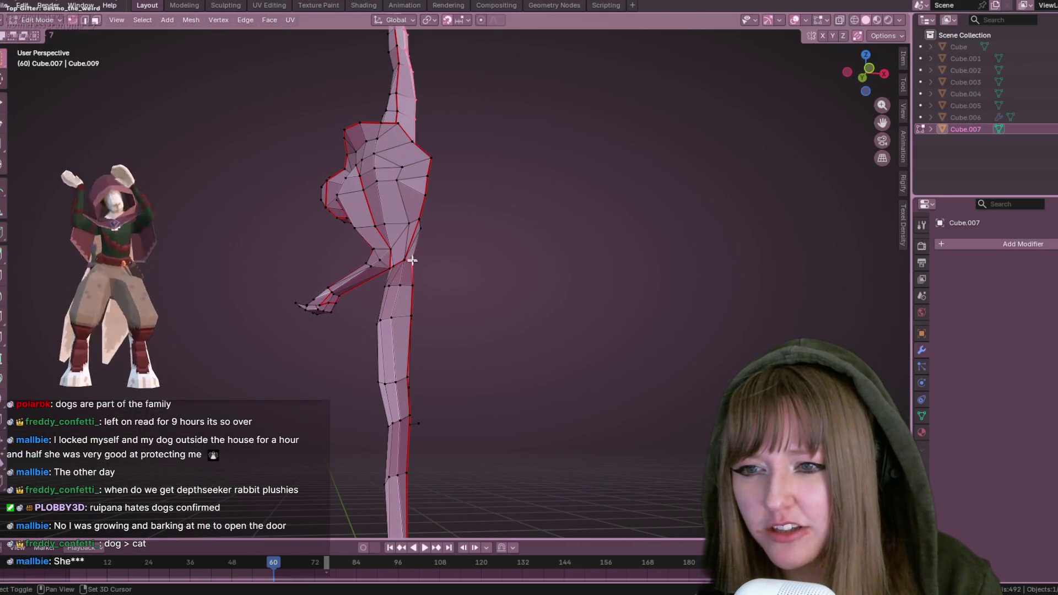
key("x")
mouse_move(432, 265)
middle_mouse_down()
mouse_move(515, 217)
mouse_move(525, 260)
mouse_move(506, 306)
mouse_move(552, 264)
mouse_move(470, 154)
mouse_move(345, 177)
mouse_move(419, 166)
mouse_move(402, 293)
mouse_move(428, 303)
mouse_move(425, 312)
mouse_move(442, 264)
middle_mouse_up()
scroll(444, 295, "up", 4)
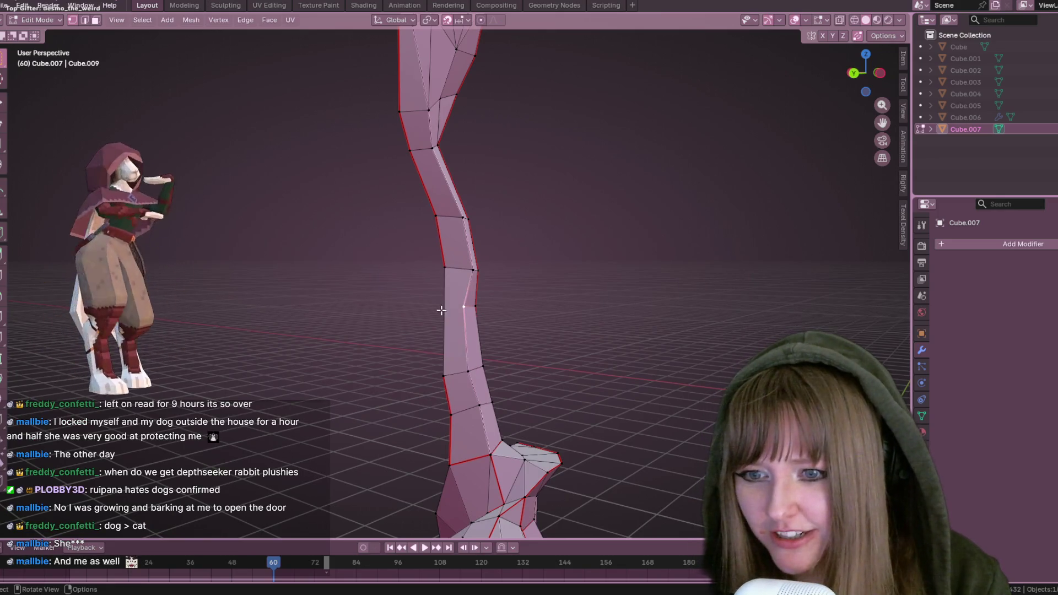
middle_click_drag(453, 305, 488, 318)
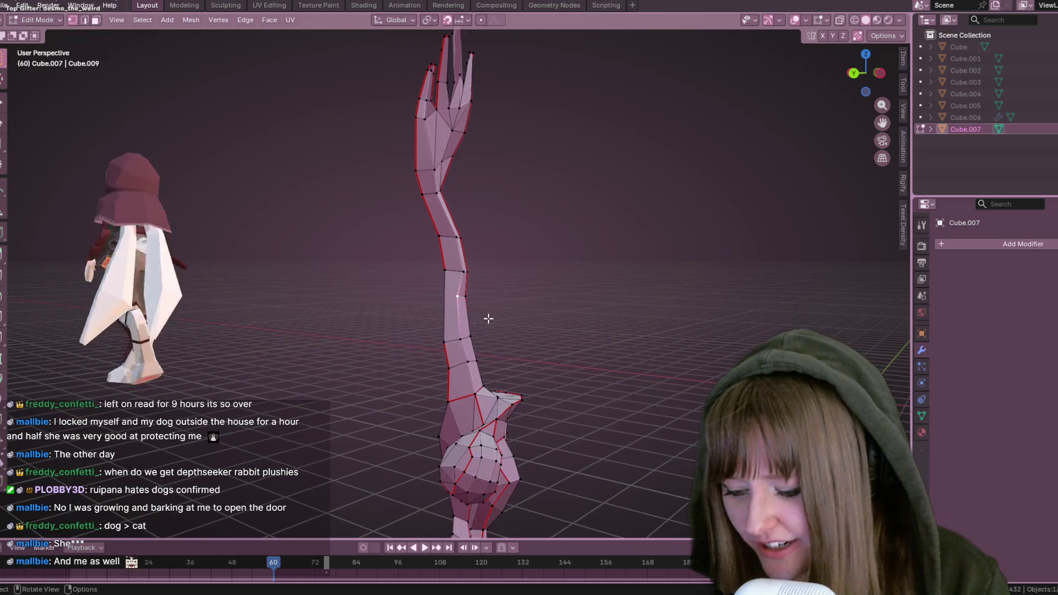
Slide a vertex along the statue's long stem and add a second vertex to the selection
left_click(445, 305)
key("shift+v")
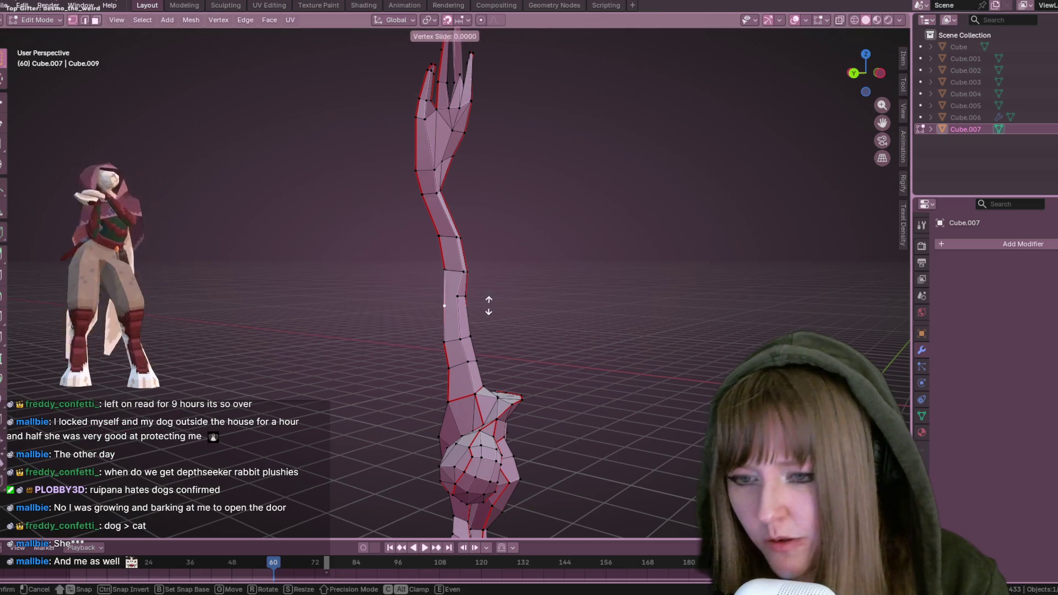
left_click(489, 302)
left_click(458, 296, "shift")
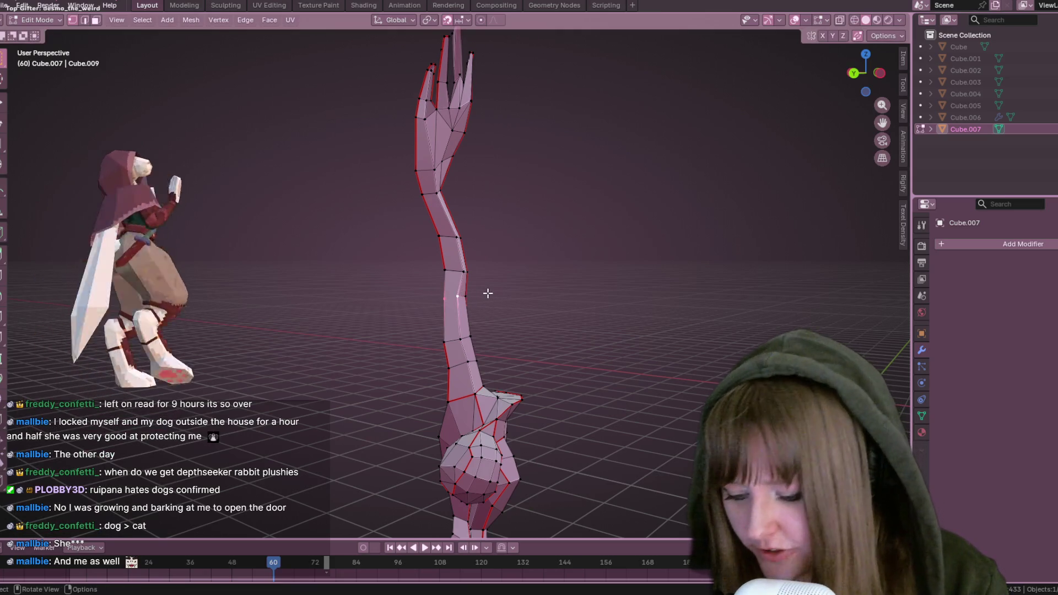
mouse_move(549, 311)
middle_mouse_down()
mouse_move(524, 354)
mouse_move(494, 274)
mouse_move(707, 316)
mouse_move(667, 196)
mouse_move(597, 272)
mouse_move(643, 307)
mouse_move(704, 236)
mouse_move(663, 286)
mouse_move(697, 292)
mouse_move(600, 233)
mouse_move(434, 278)
mouse_move(517, 329)
middle_mouse_up()
mouse_move(382, 250)
middle_mouse_down()
mouse_move(494, 297)
mouse_move(474, 353)
mouse_move(458, 345)
mouse_move(496, 308)
middle_mouse_up()
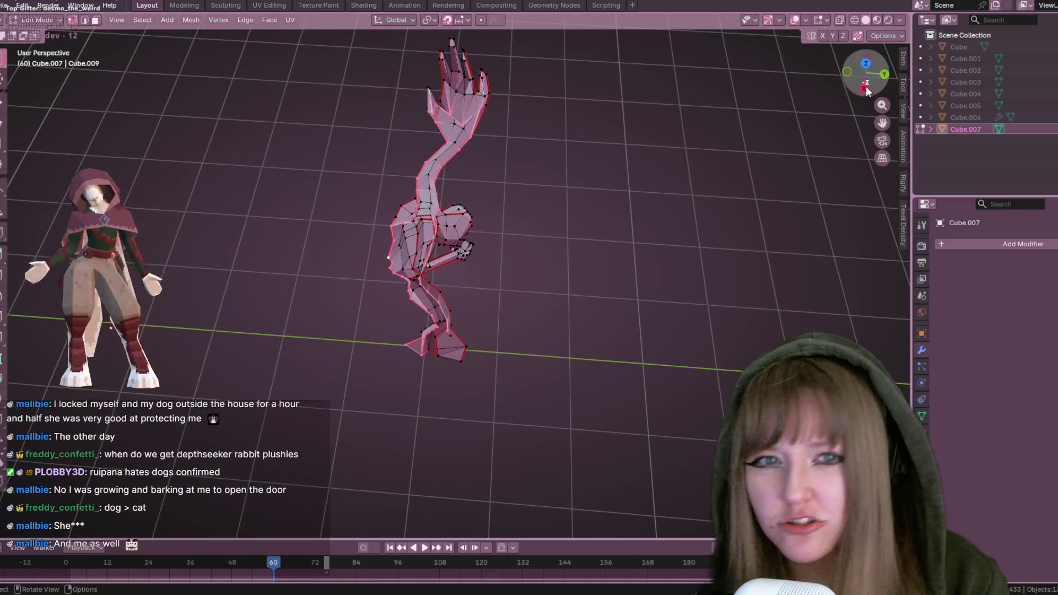
From top orthographic view, move the statue mesh 0.4 m along X
key("KP_7")
key("g")
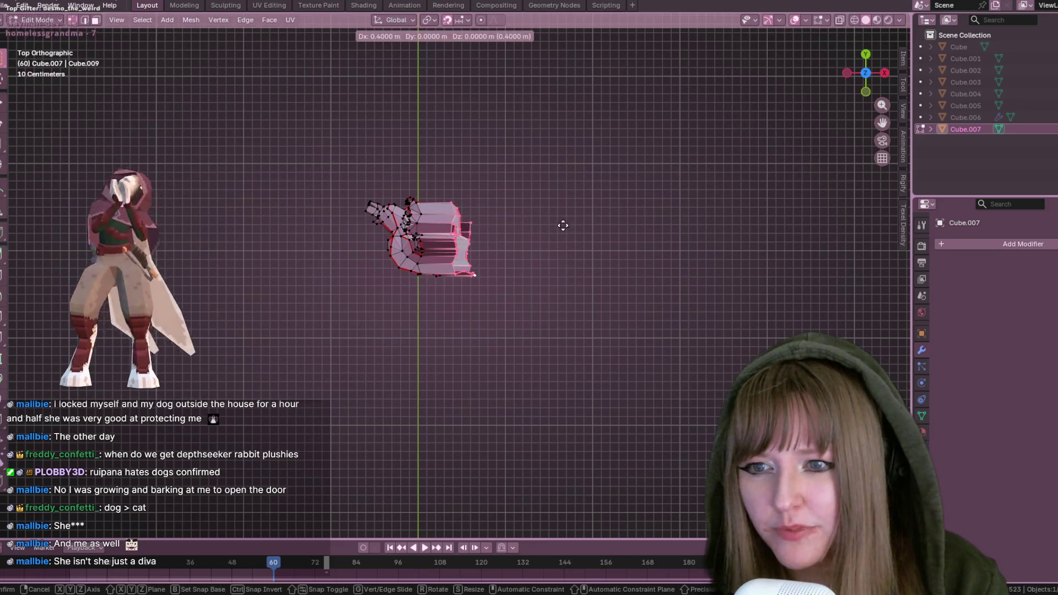
left_click(563, 226)
Trial-scale the mesh larger and undo it, then resume the Minecraft game
key("s")
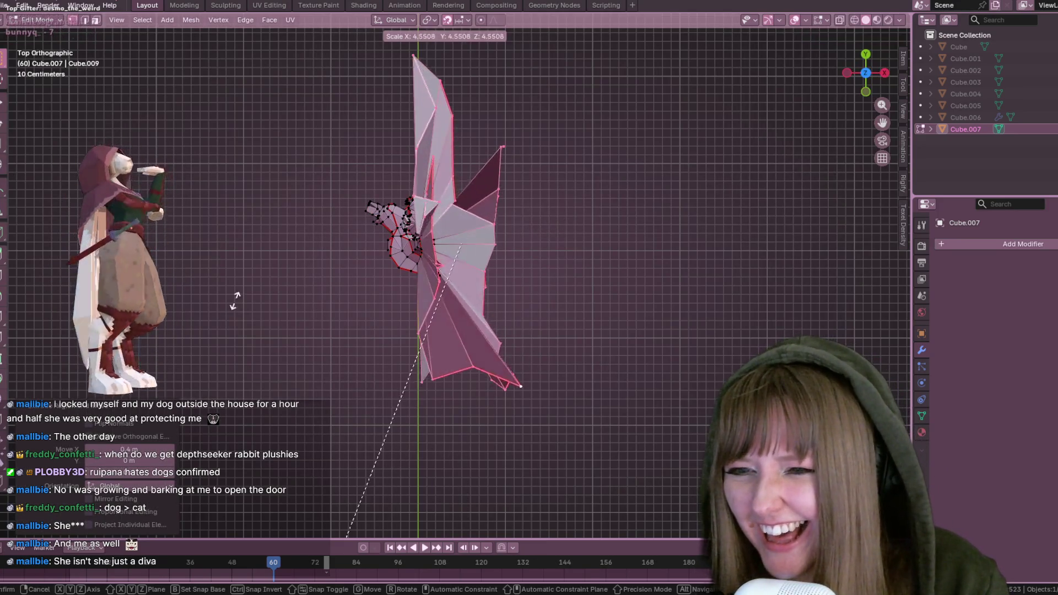
left_click(238, 300)
mouse_move(239, 301)
middle_mouse_down()
mouse_move(515, 236)
mouse_move(588, 163)
mouse_move(584, 268)
middle_mouse_up()
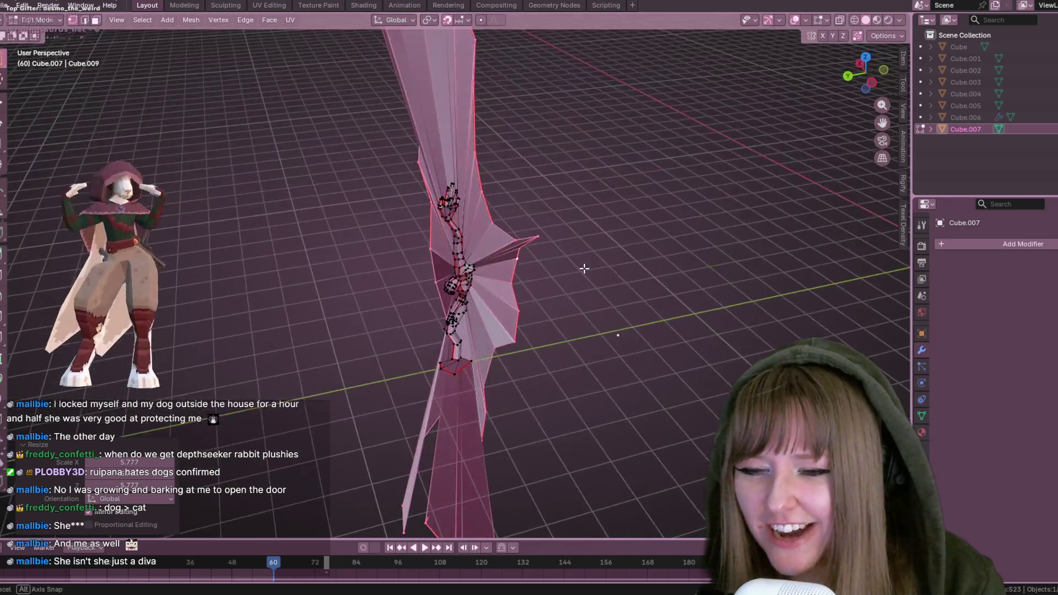
key("ctrl+z")
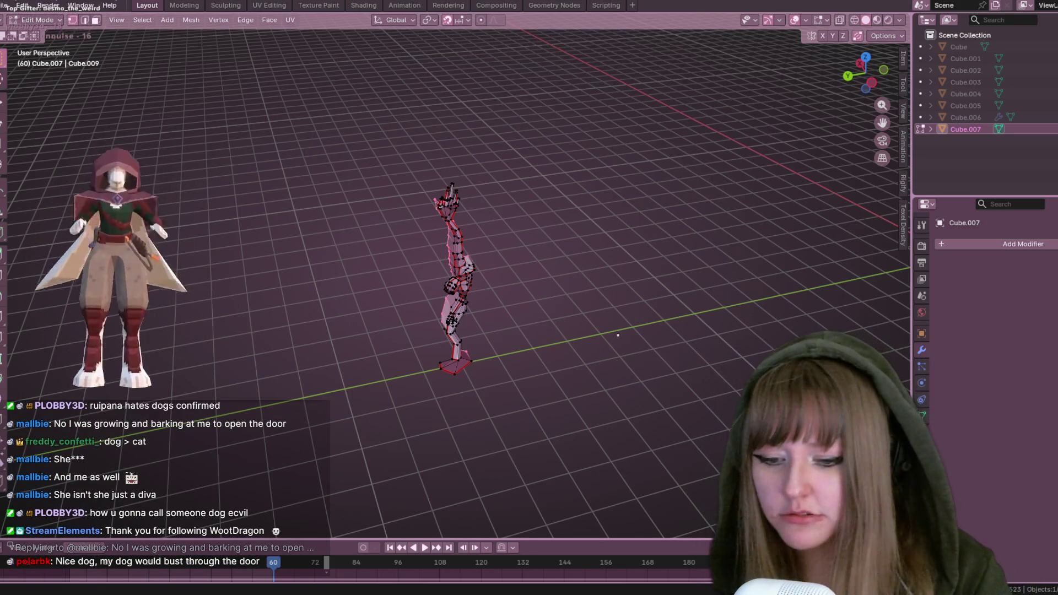
key("alt+Tab")
key("Escape")
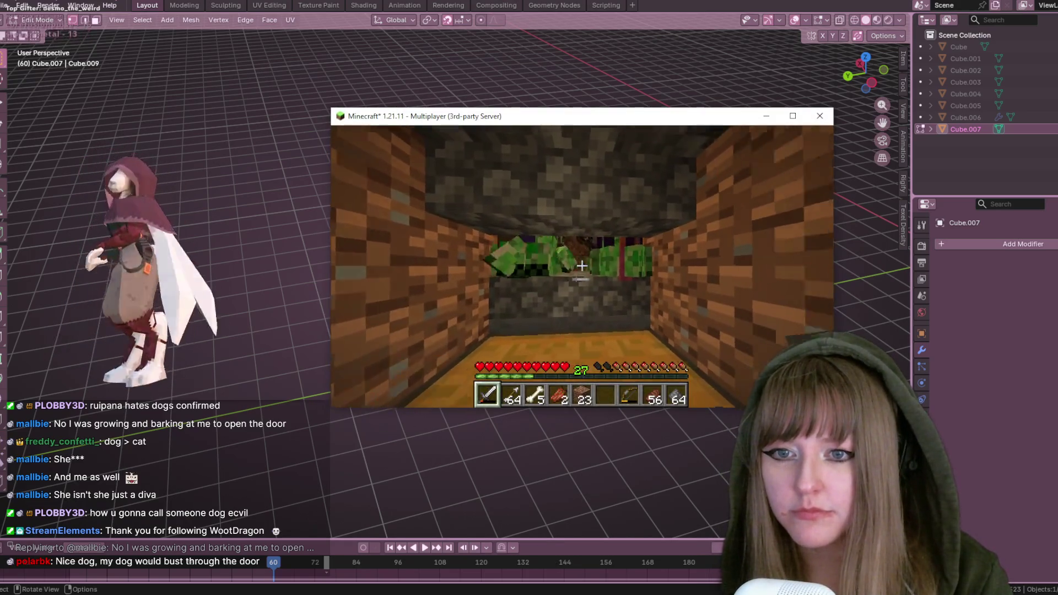
Attack the mobs in the tunnel repeatedly until they are all killed
left_click(582, 266)
left_click(582, 266)
left_click(582, 266)
left_click(582, 266)
left_click(582, 266)
left_click(582, 266)
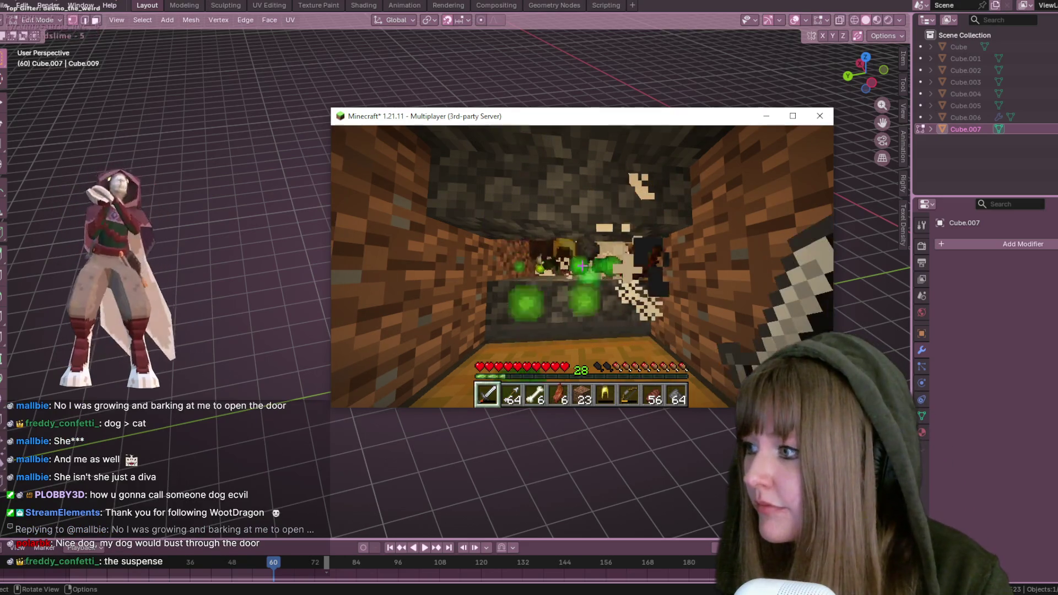
left_click(582, 265)
left_click(582, 266)
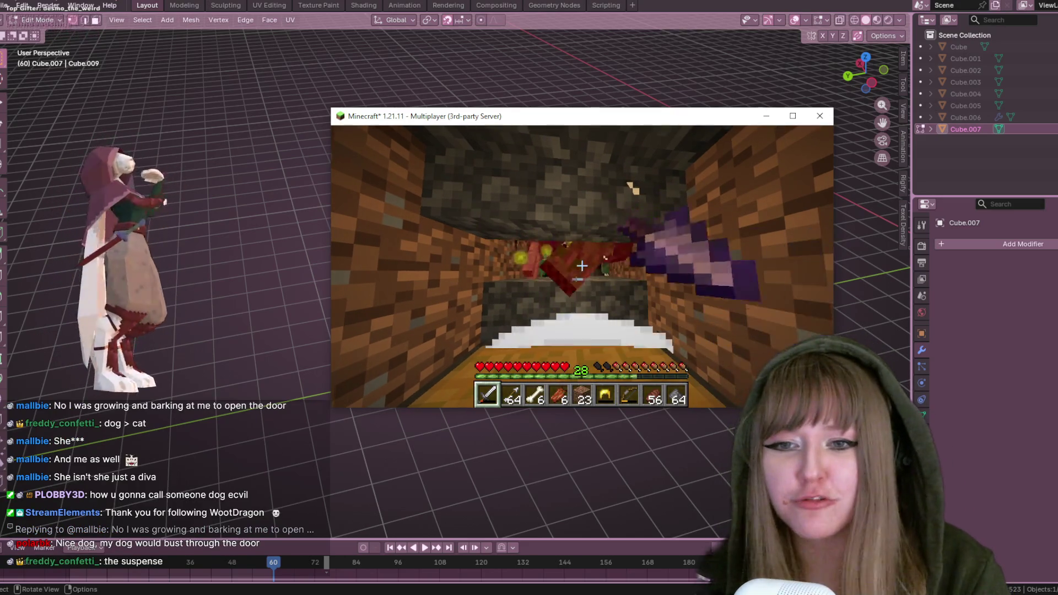
left_click(582, 266)
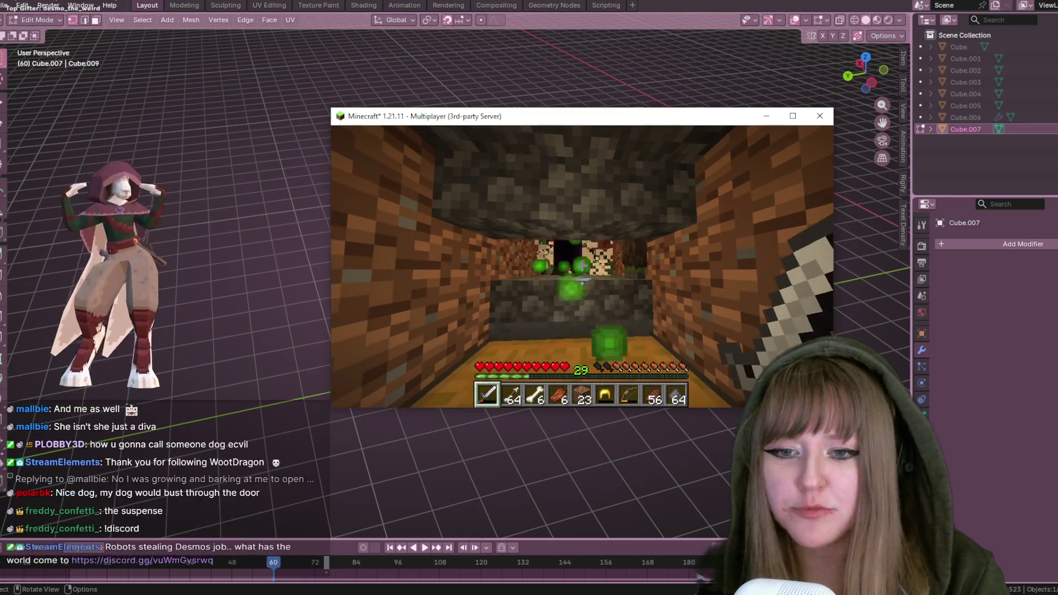
left_click(582, 266)
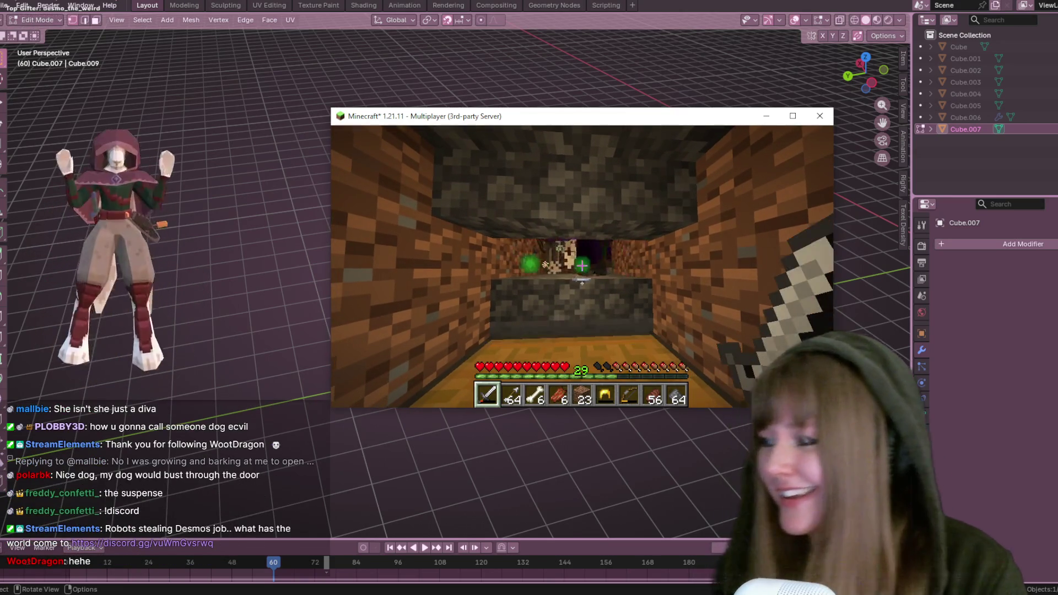
left_click(582, 266)
left_click(582, 265)
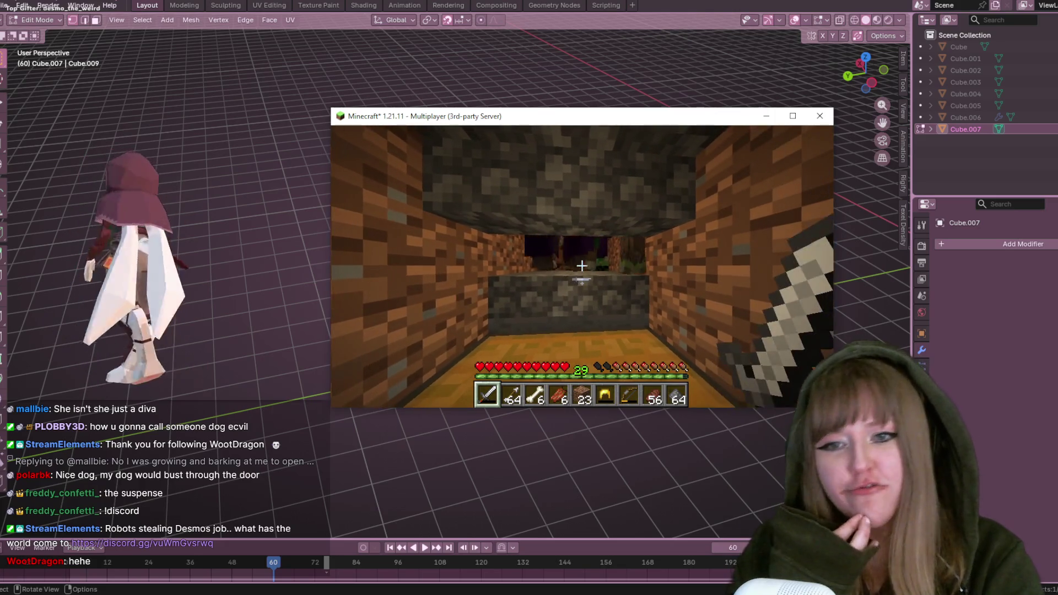
left_click(582, 265)
left_click(582, 266)
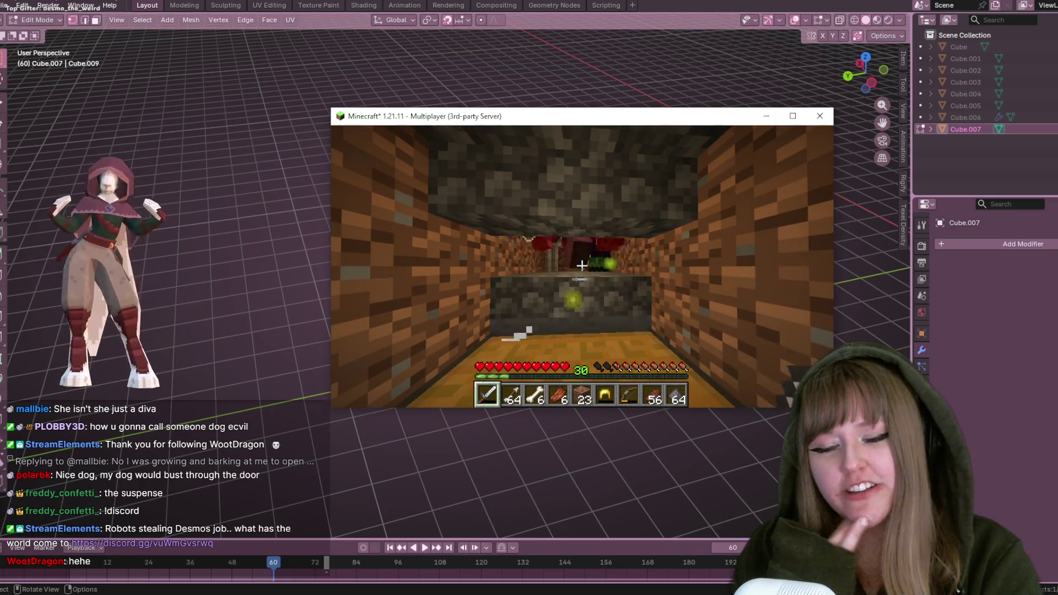
left_click(582, 265)
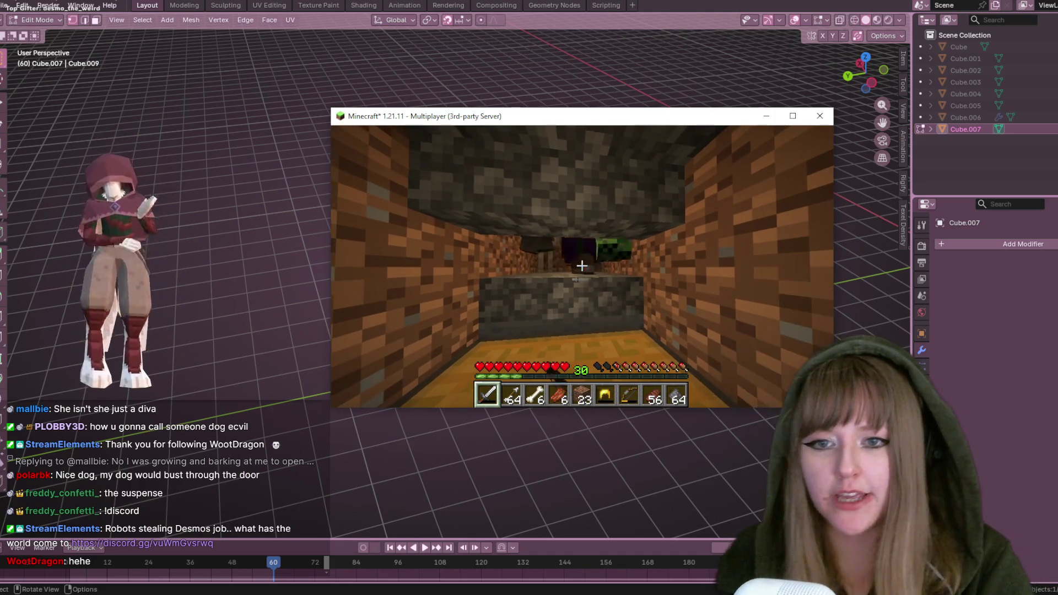
Pause Minecraft and minimize its window to return to Blender
key("Escape")
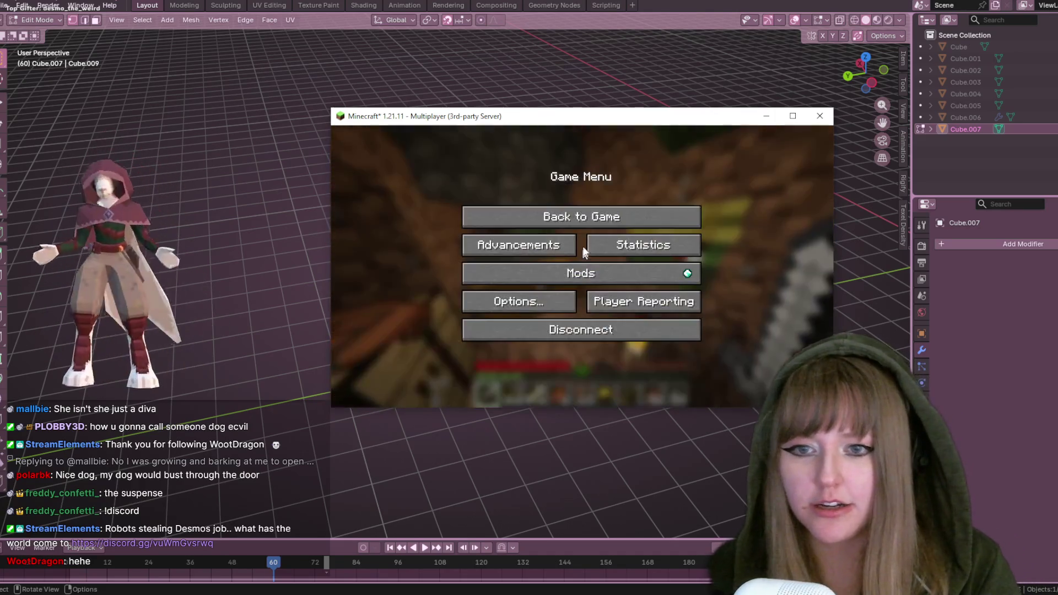
left_click(766, 115)
scroll(633, 297, "up", 3)
mouse_move(634, 298)
middle_mouse_down()
mouse_move(657, 301)
mouse_move(678, 243)
mouse_move(545, 260)
mouse_move(433, 237)
mouse_move(330, 253)
mouse_move(468, 170)
mouse_move(577, 230)
middle_mouse_up()
mouse_move(548, 351)
middle_mouse_down()
mouse_move(699, 303)
mouse_move(495, 298)
middle_mouse_up()
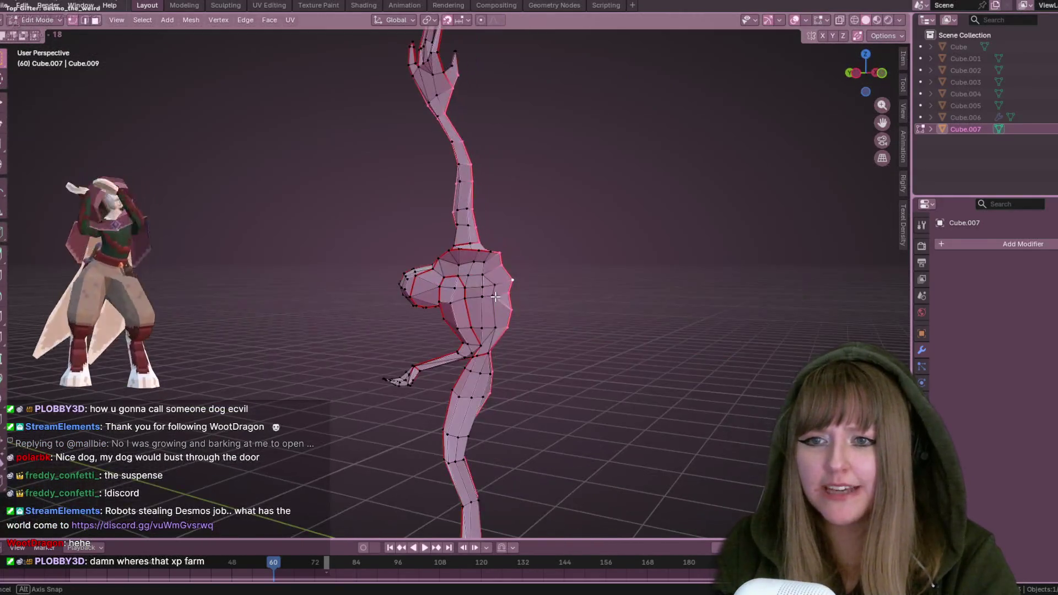
mouse_move(531, 144)
middle_mouse_down()
mouse_move(529, 224)
mouse_move(425, 179)
mouse_move(276, 203)
mouse_move(35, 144)
middle_mouse_up()
mouse_move(863, 184)
middle_mouse_down()
mouse_move(524, 220)
mouse_move(406, 173)
middle_mouse_up()
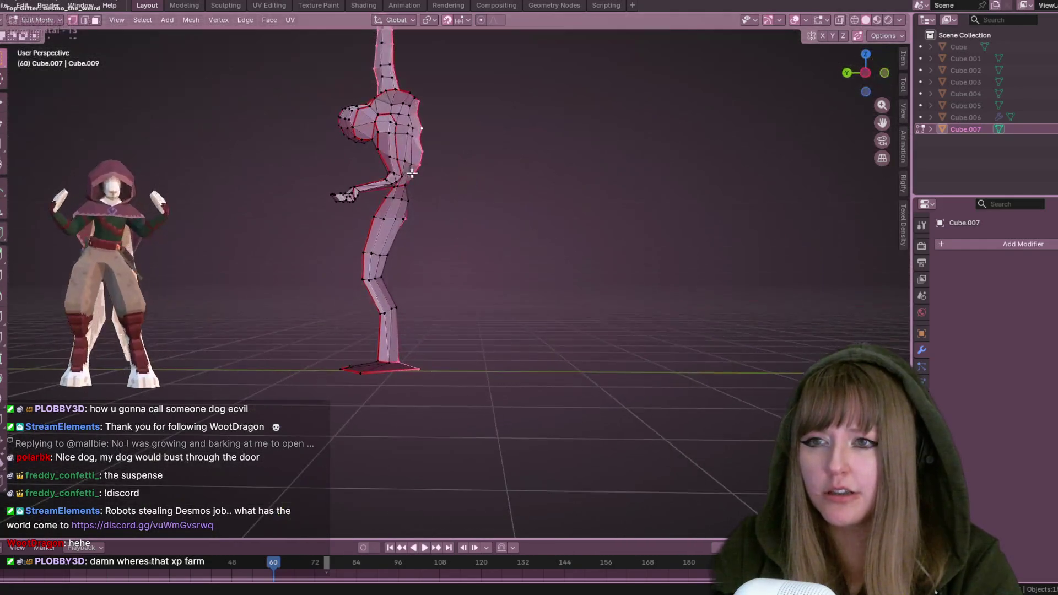
mouse_move(611, 185)
middle_mouse_down()
mouse_move(480, 176)
mouse_move(321, 203)
mouse_move(425, 212)
mouse_move(694, 108)
middle_mouse_up()
middle_click_drag(498, 215, 288, 217)
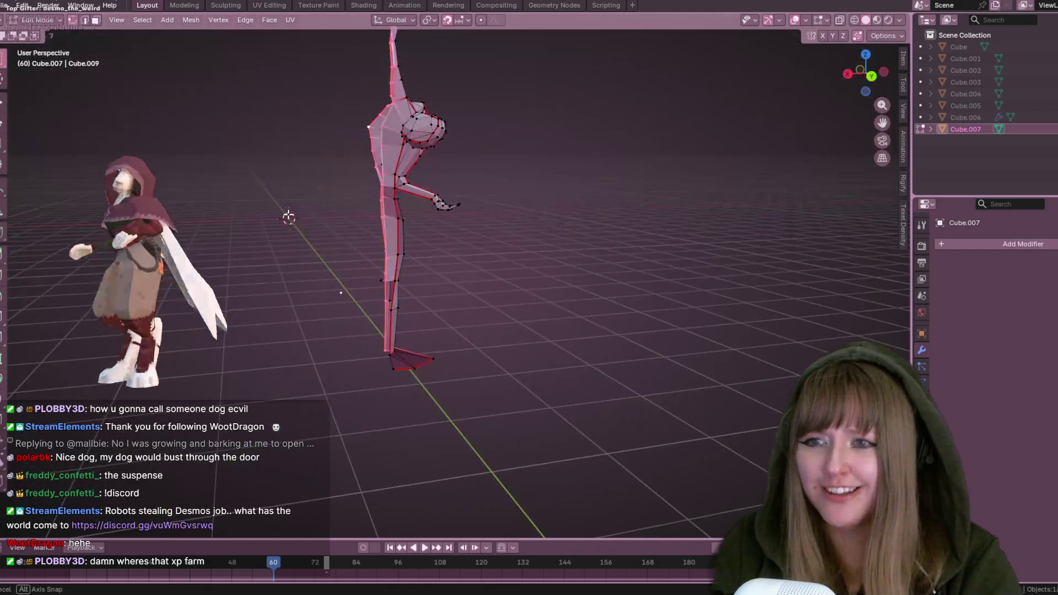
mouse_move(686, 208)
middle_mouse_down()
mouse_move(671, 253)
mouse_move(847, 90)
middle_mouse_up()
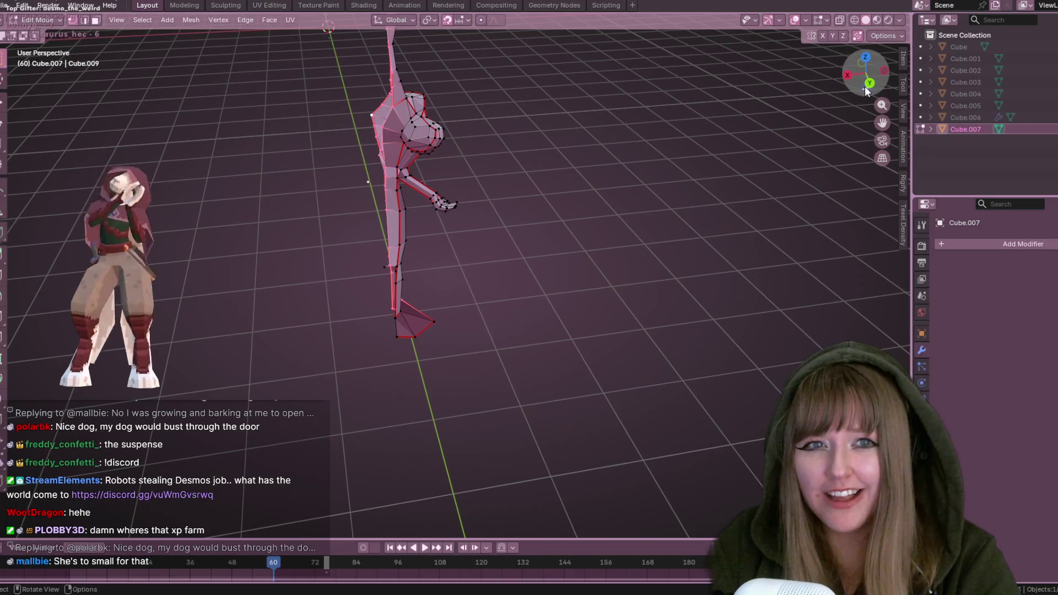
left_click(869, 86)
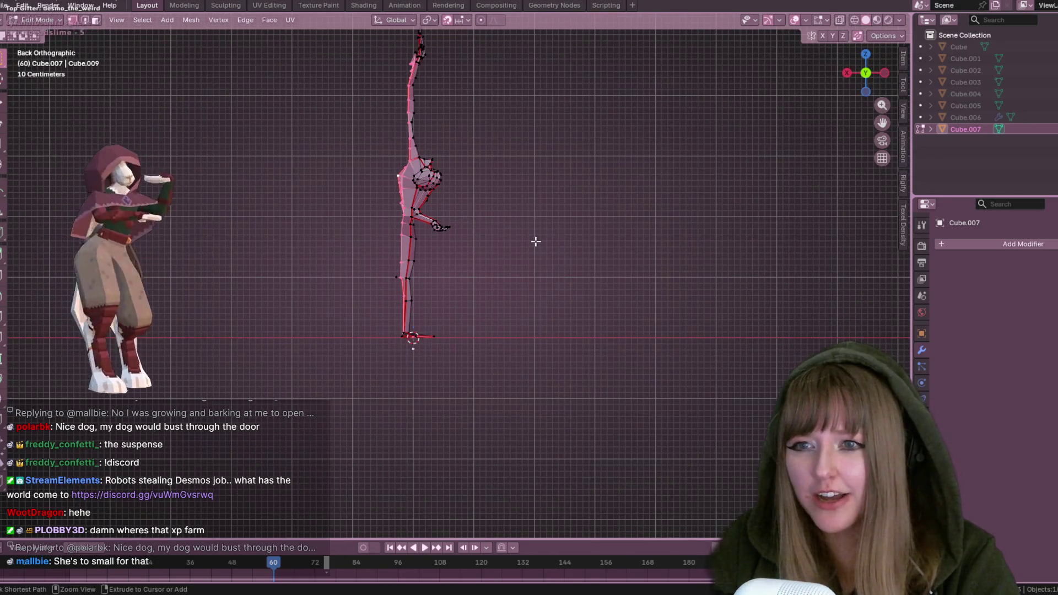
mouse_move(622, 234)
middle_mouse_down()
mouse_move(494, 297)
mouse_move(612, 264)
mouse_move(607, 254)
middle_mouse_up()
key("g")
right_click(638, 248)
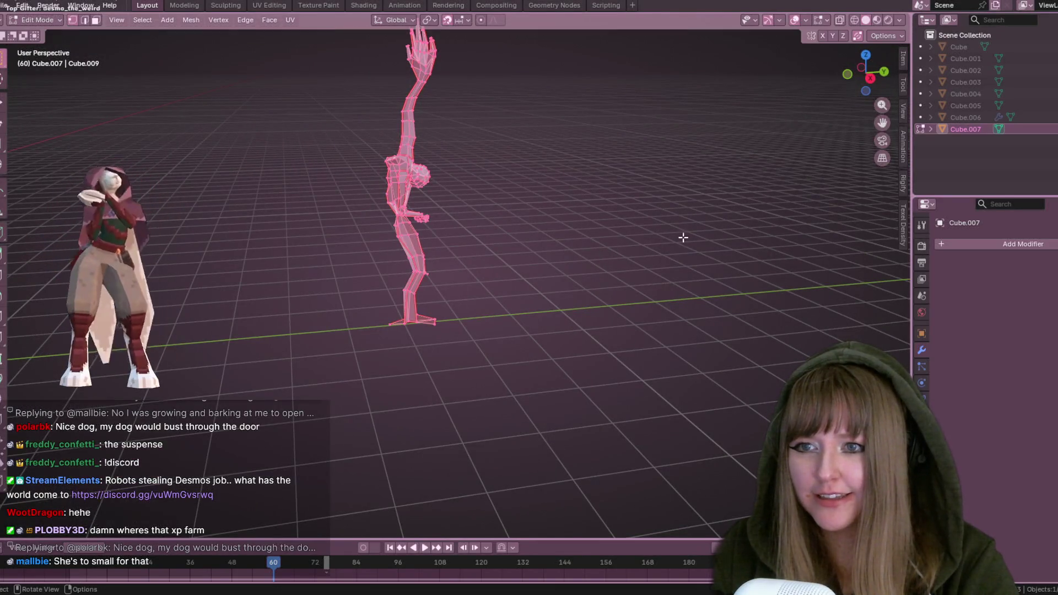
middle_click_drag(693, 234, 716, 307)
key("g")
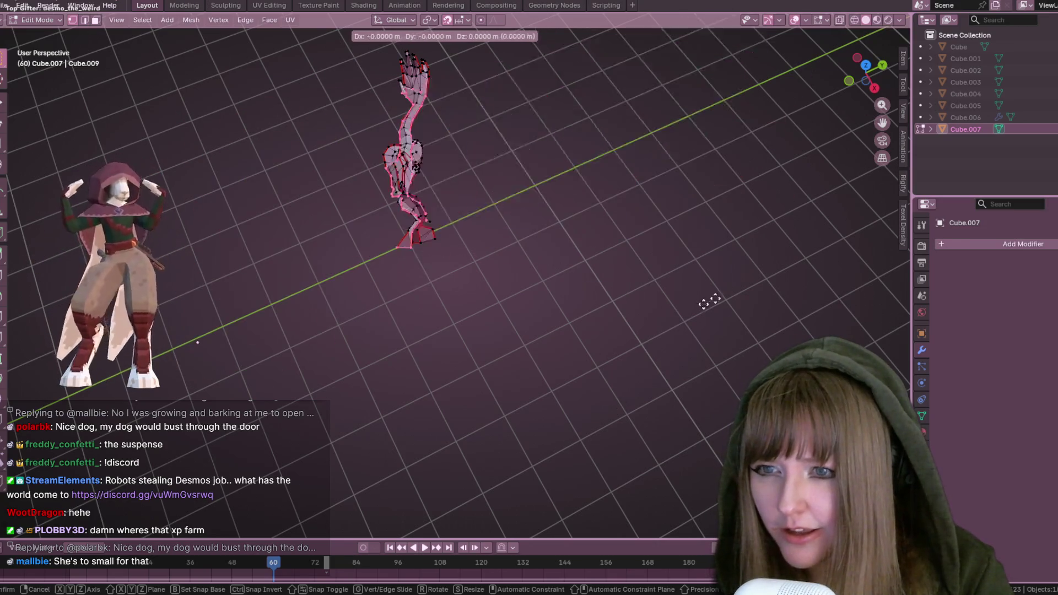
right_click(854, 281)
middle_click_drag(686, 395, 676, 319)
key("s")
left_click(154, 157)
mouse_move(154, 156)
middle_mouse_down()
mouse_move(531, 237)
mouse_move(366, 201)
mouse_move(447, 254)
mouse_move(979, 37)
middle_mouse_up()
left_click(873, 86)
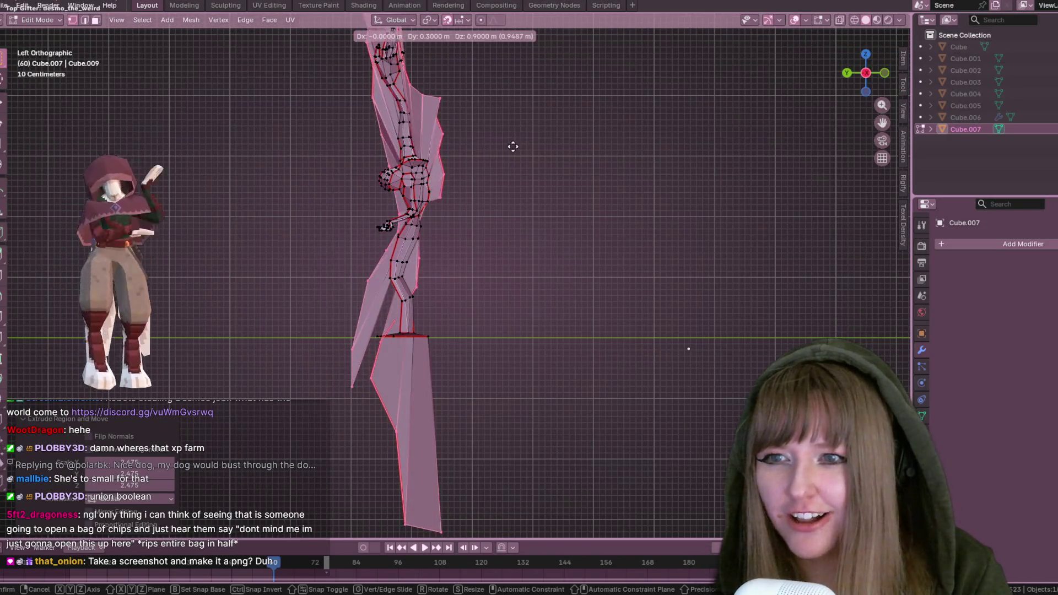
key("e")
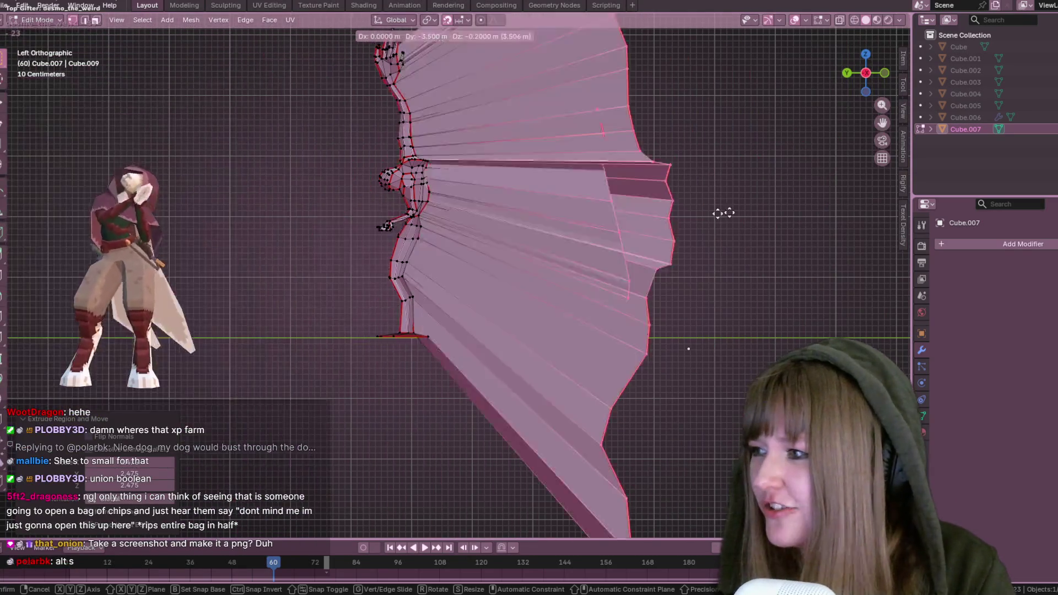
left_click(506, 212)
key("ctrl+z")
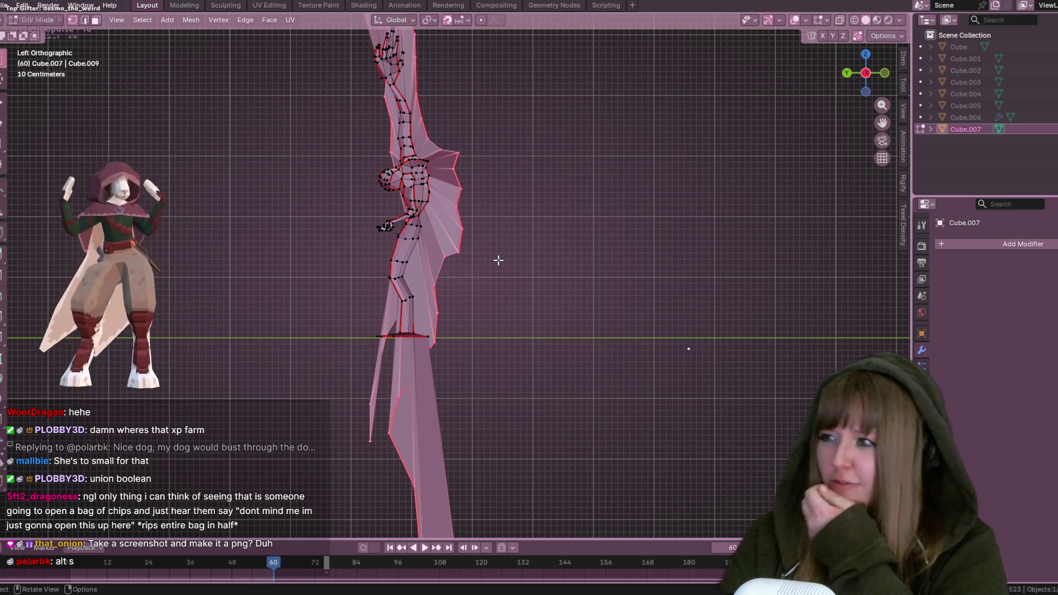
key("ctrl+z")
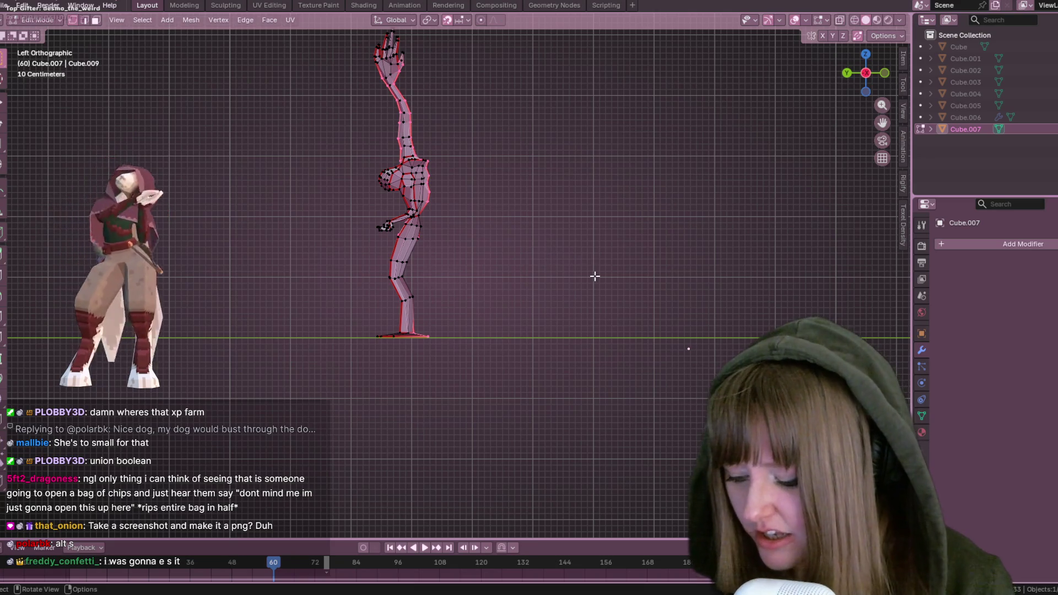
key("alt+s")
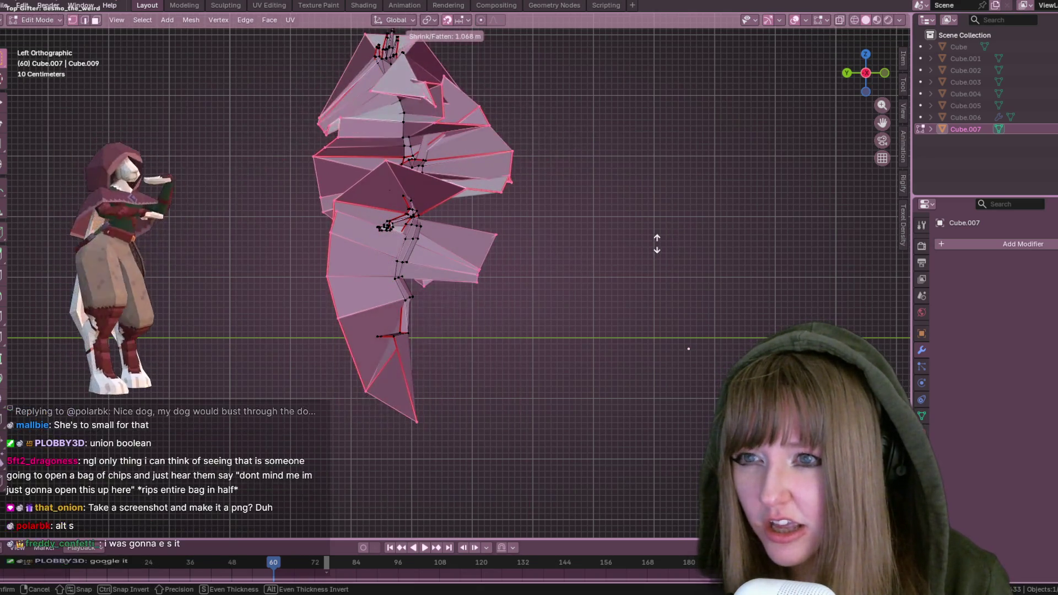
key("Escape")
mouse_move(532, 231)
middle_mouse_down()
mouse_move(590, 182)
mouse_move(685, 309)
mouse_move(540, 262)
mouse_move(487, 178)
middle_mouse_up()
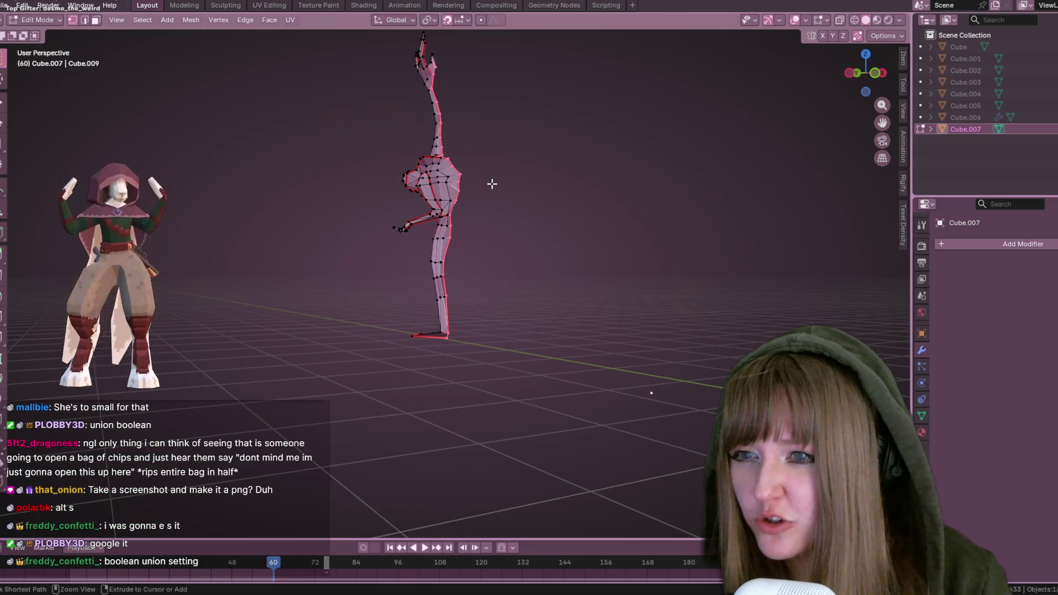
Undo the earlier scaling, then extrude the statue's selected faces in place without offset
key("ctrl+z")
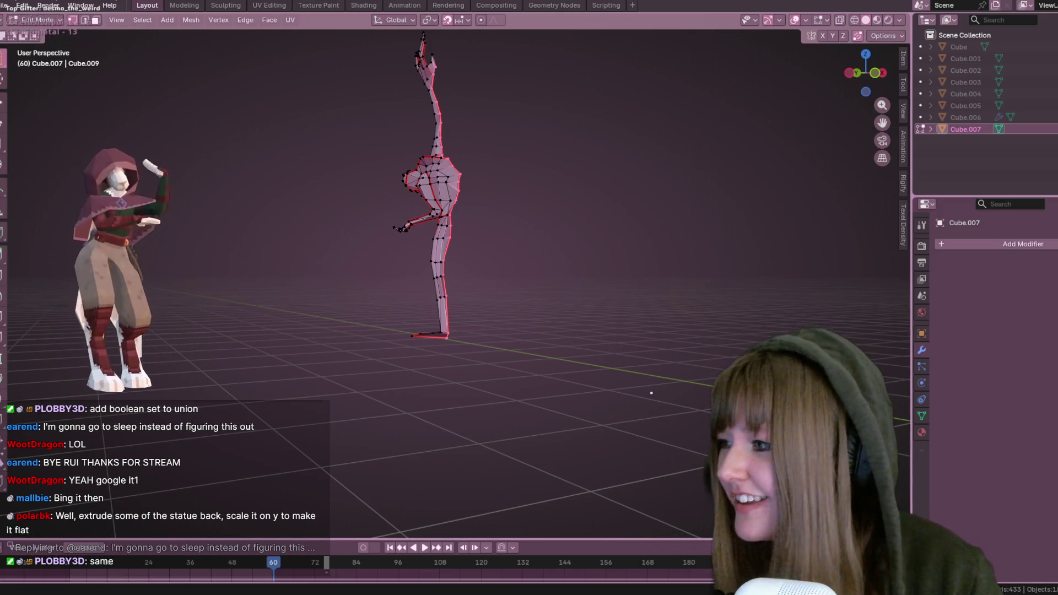
mouse_move(597, 142)
middle_mouse_down()
mouse_move(597, 215)
mouse_move(596, 128)
middle_mouse_up()
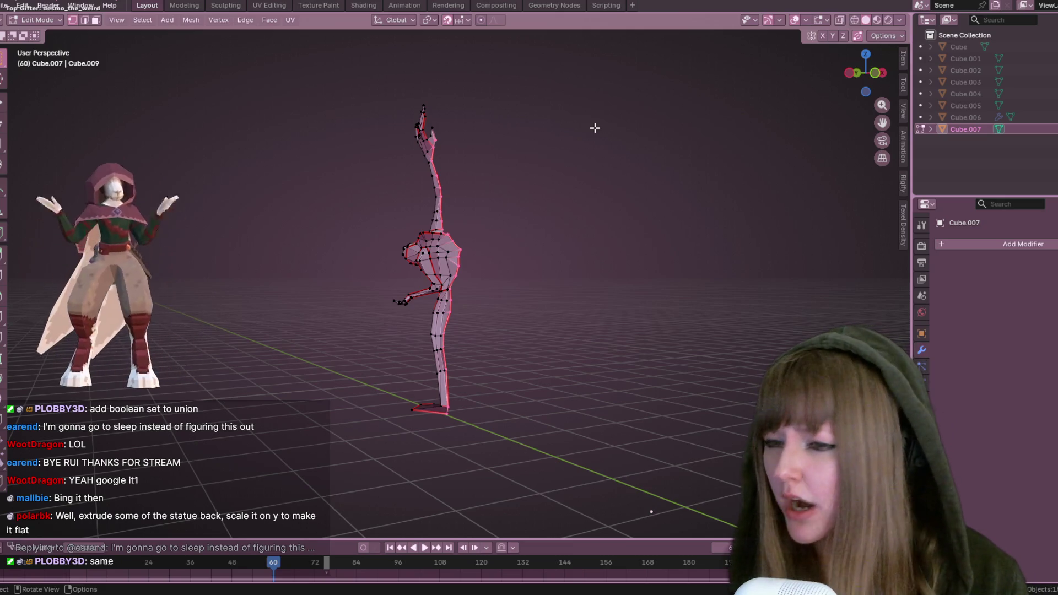
mouse_move(572, 266)
middle_mouse_down()
mouse_move(413, 382)
mouse_move(510, 342)
mouse_move(443, 436)
mouse_move(453, 425)
middle_mouse_up()
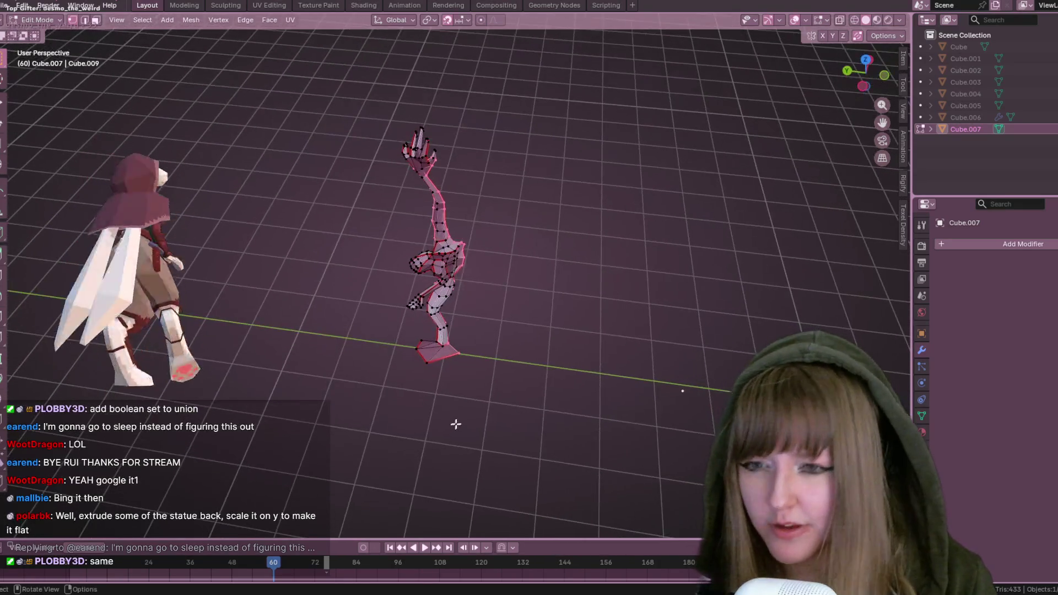
key("e")
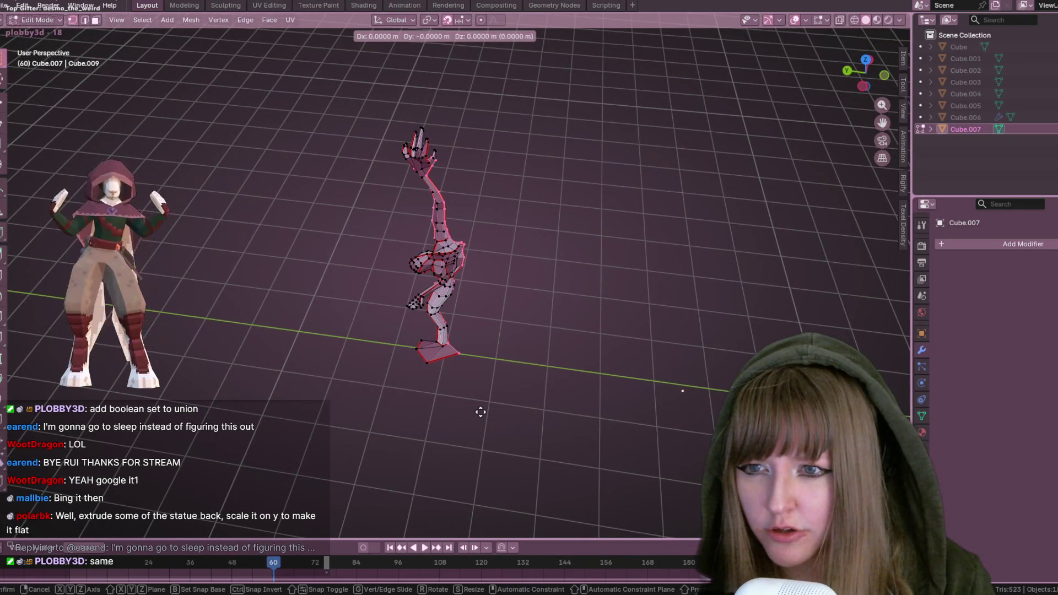
key("Escape")
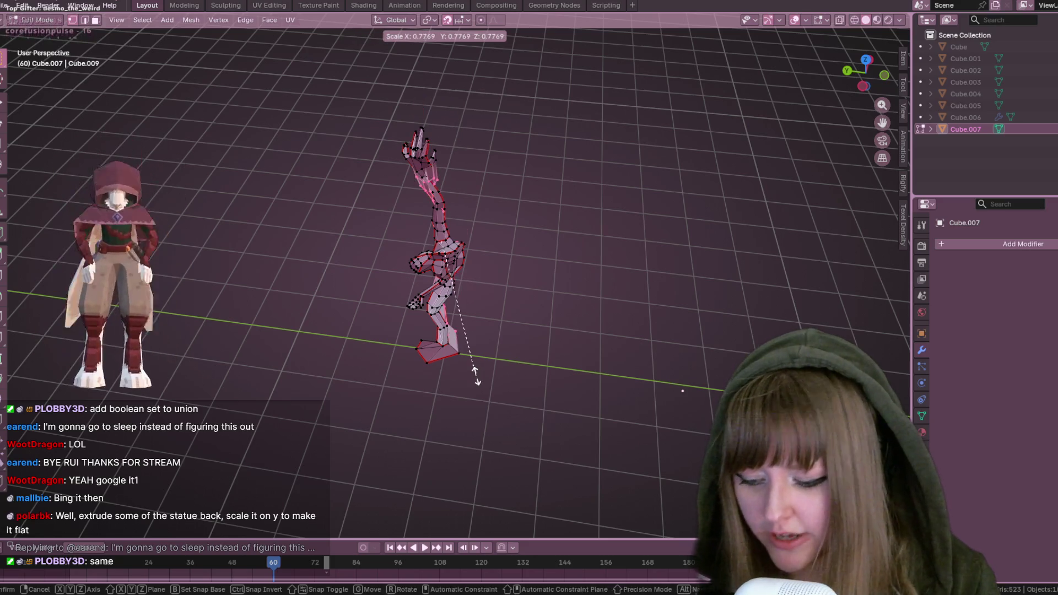
Scale the new faces along Y, then undo the stretched geometry
key("s")
key("y")
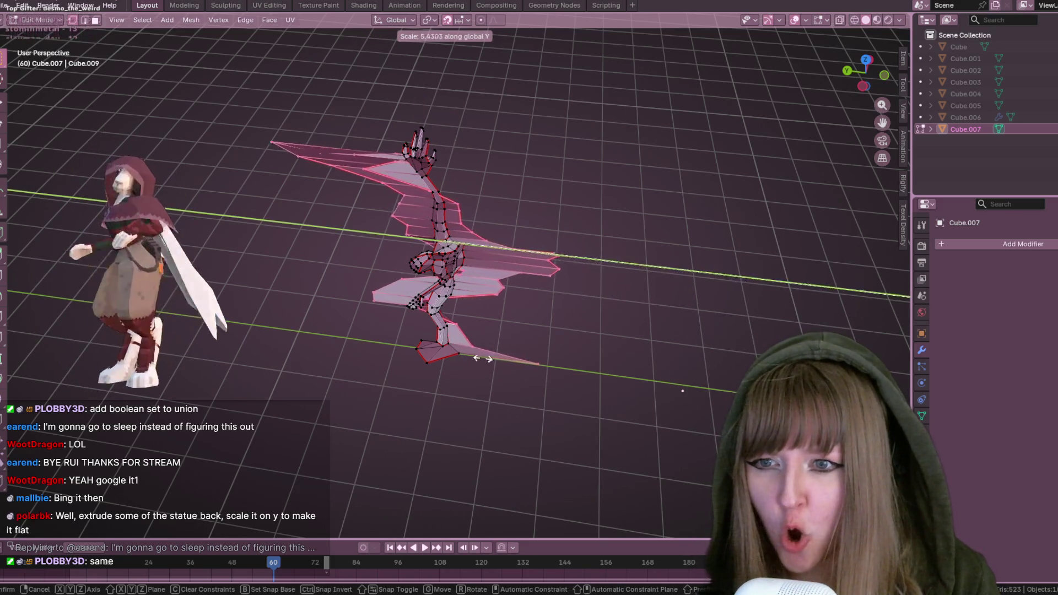
left_click(563, 349)
mouse_move(563, 349)
middle_mouse_down()
mouse_move(642, 229)
mouse_move(578, 258)
mouse_move(631, 314)
mouse_move(595, 307)
middle_mouse_up()
key("ctrl+z")
From the back view, extrude the faces 0.7 m sideways along X
mouse_move(410, 332)
middle_mouse_down()
mouse_move(555, 160)
mouse_move(568, 282)
middle_mouse_up()
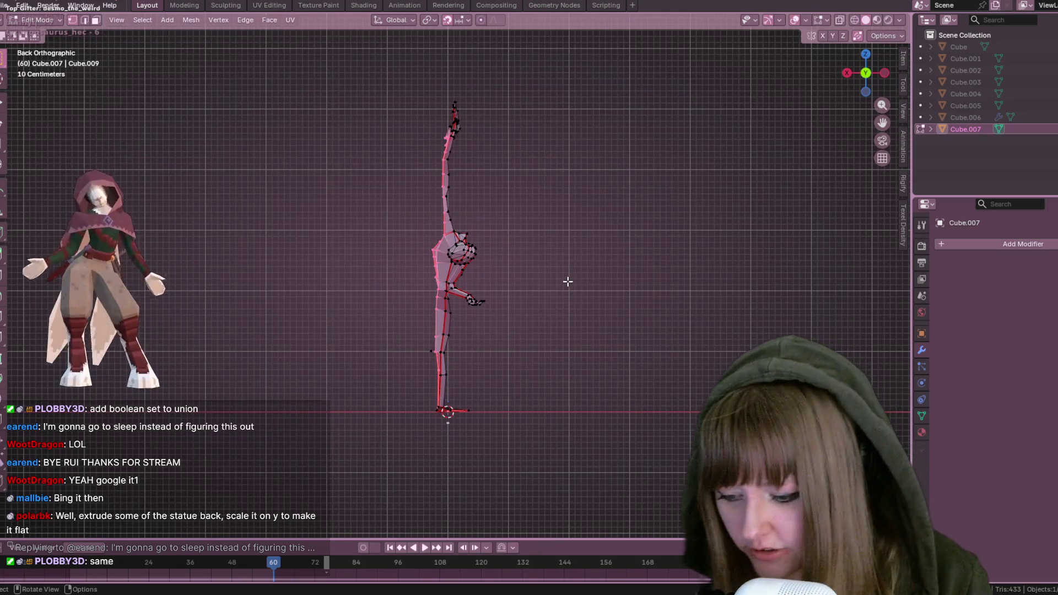
key("e")
left_click(527, 282)
mouse_move(527, 281)
middle_mouse_down()
mouse_move(496, 305)
mouse_move(386, 331)
mouse_move(737, 342)
mouse_move(487, 244)
mouse_move(522, 230)
mouse_move(564, 226)
mouse_move(529, 255)
mouse_move(517, 331)
mouse_move(496, 345)
mouse_move(515, 290)
mouse_move(488, 280)
mouse_move(461, 366)
middle_mouse_up()
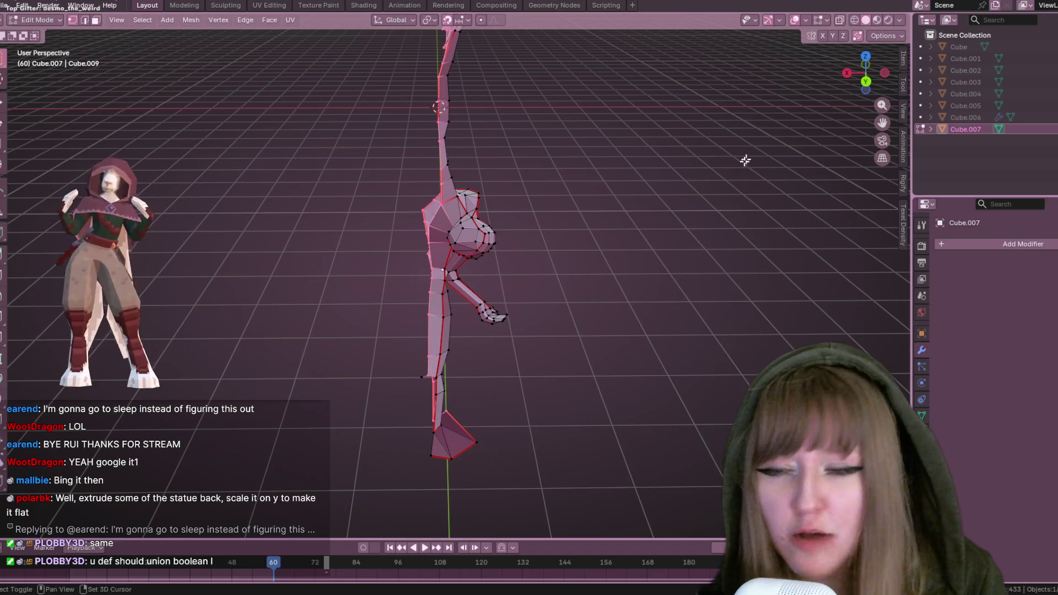
middle_click_drag(747, 152, 582, 148, "shift")
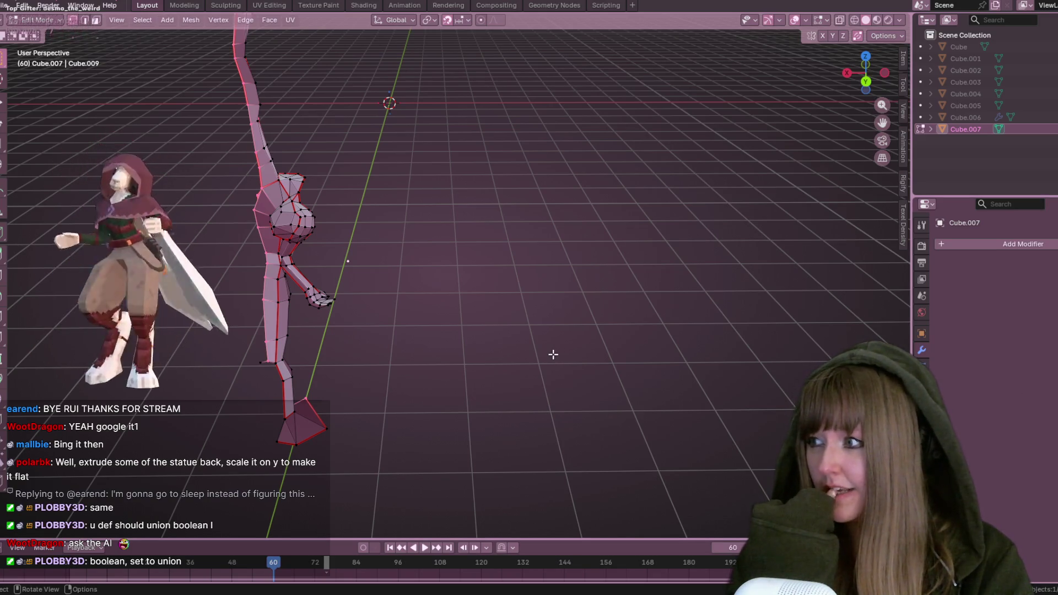
mouse_move(545, 354)
middle_mouse_down()
mouse_move(740, 201)
mouse_move(439, 317)
middle_mouse_up()
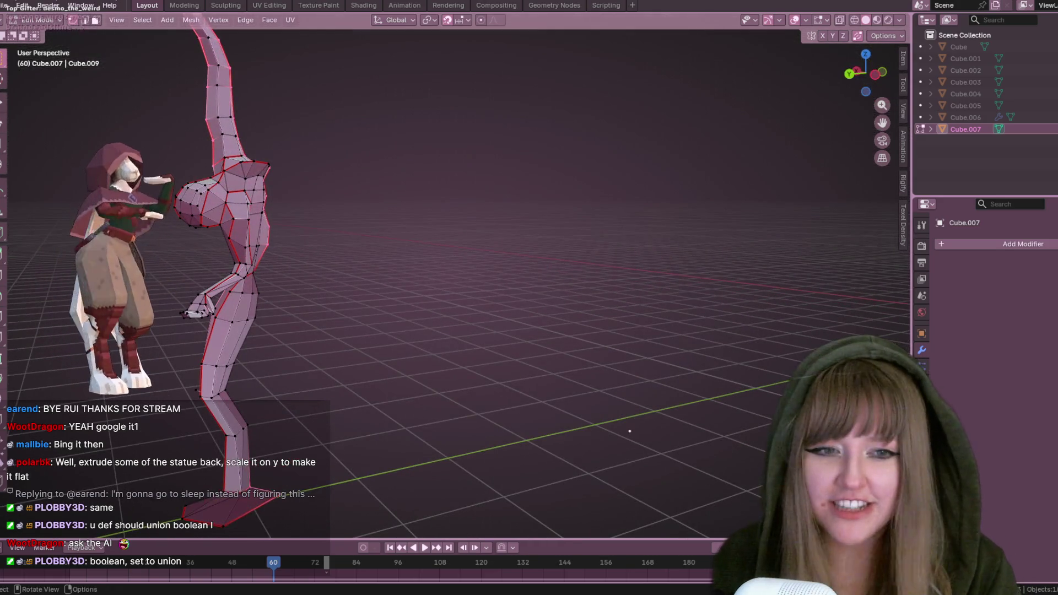
middle_click_drag(378, 345, 390, 337)
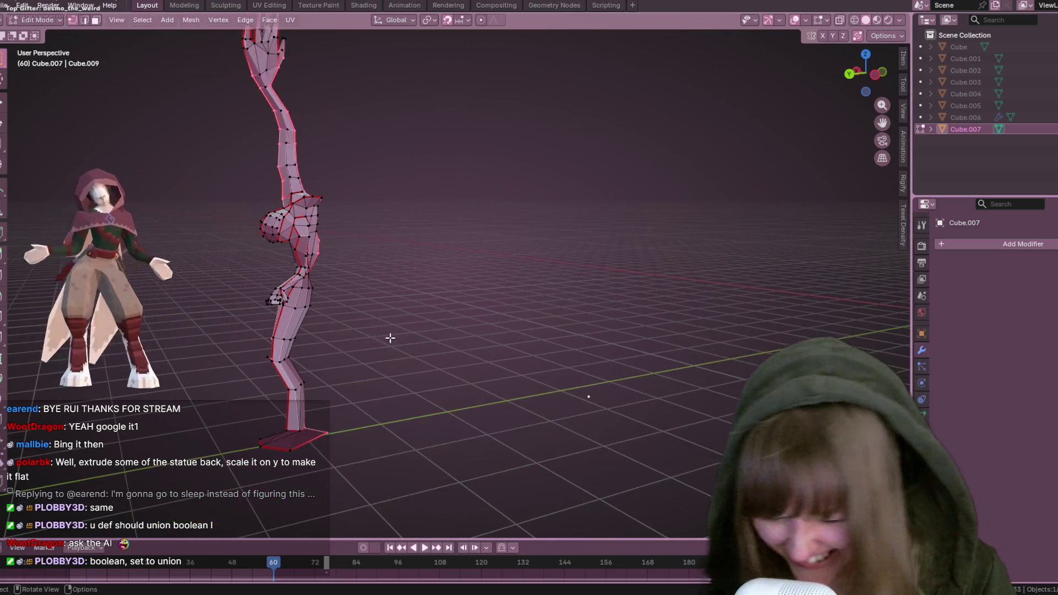
scroll(391, 338, "down", 3)
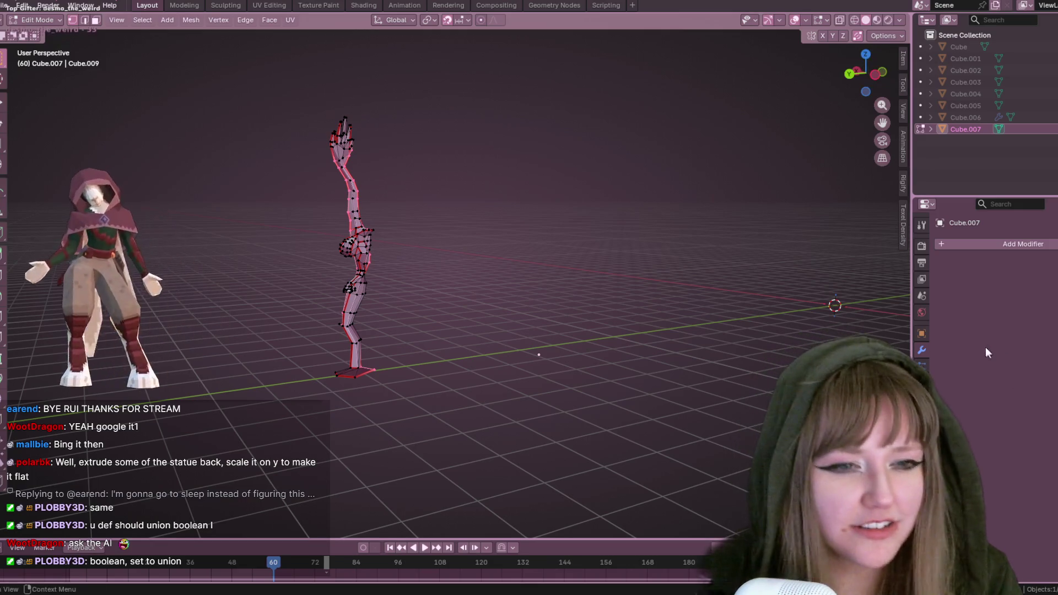
mouse_move(716, 276)
middle_mouse_down()
mouse_move(446, 233)
mouse_move(430, 207)
middle_mouse_up()
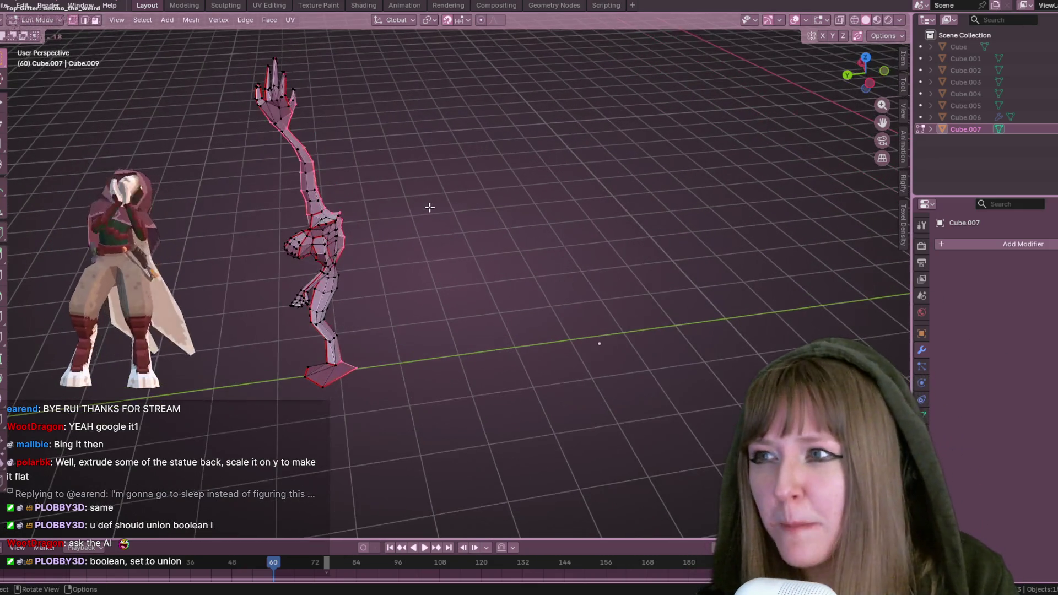
left_click(154, 23)
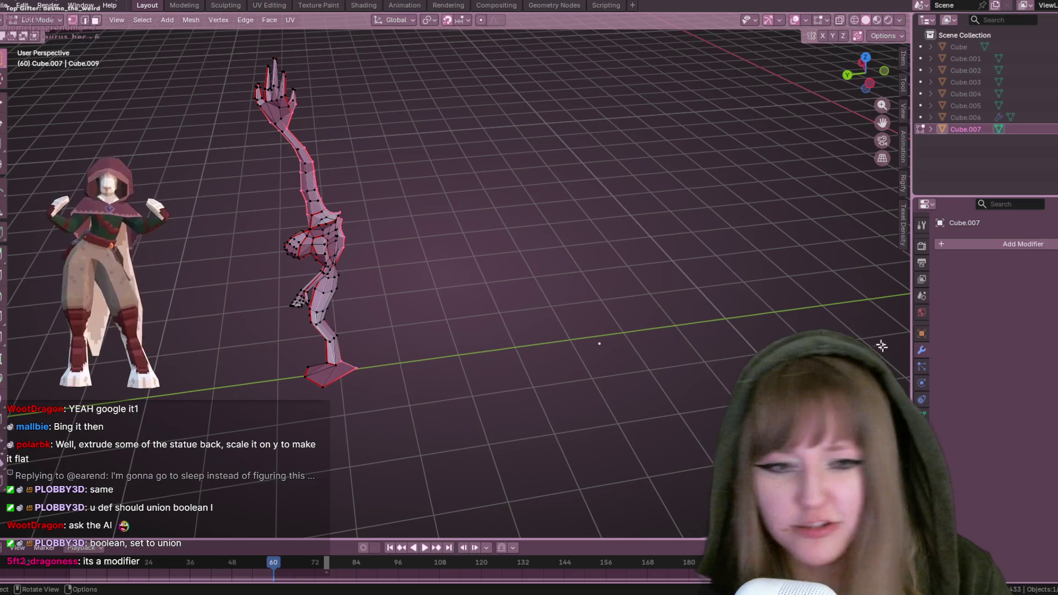
Add a Boolean modifier to Cube.007 via the 'boo' search and set its operation to Union
left_click(985, 246)
type("voo")
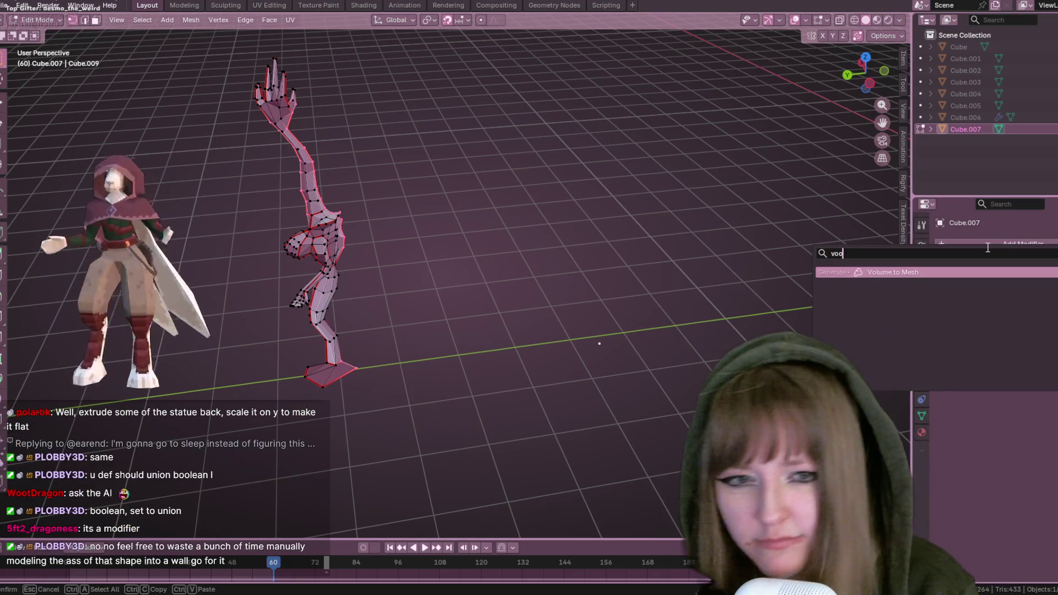
key("BackSpace")
key("BackSpace")
key("BackSpace")
type("boo")
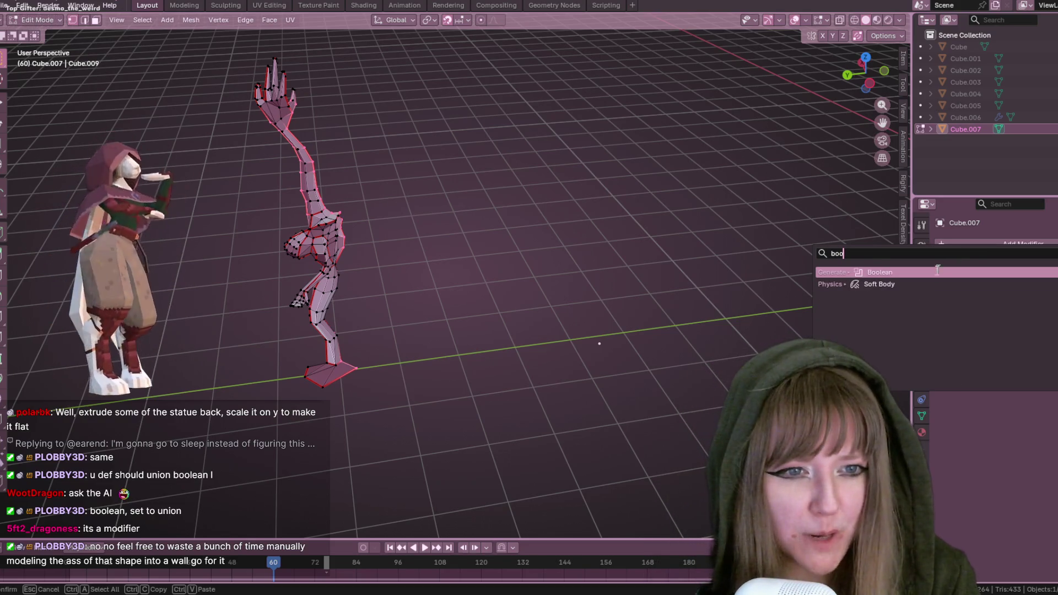
left_click(959, 273)
left_click(1005, 283)
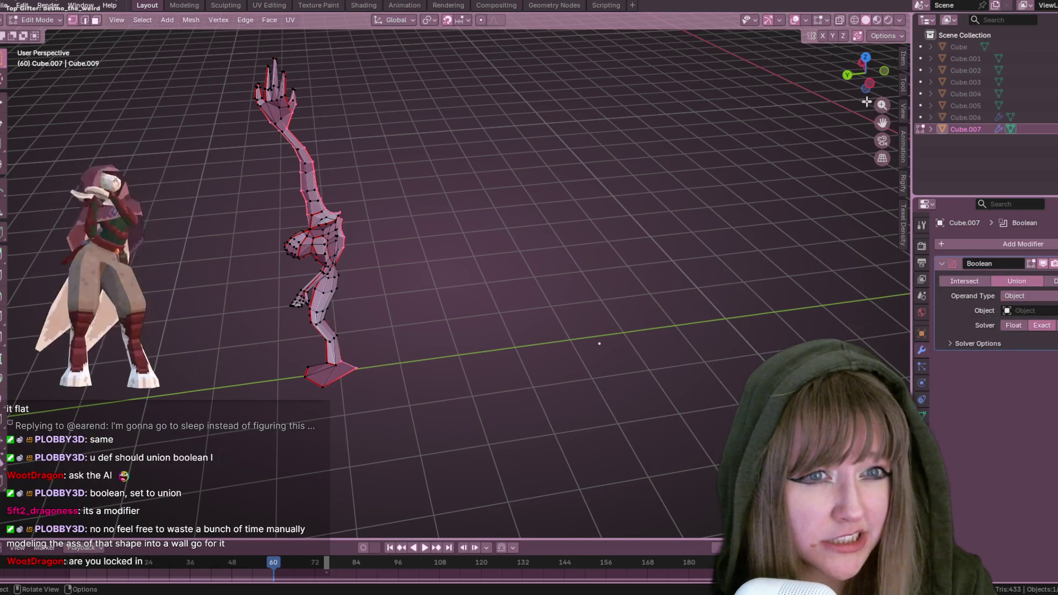
key("ctrl+KP_3")
scroll(505, 215, "up", 3, "ctrl")
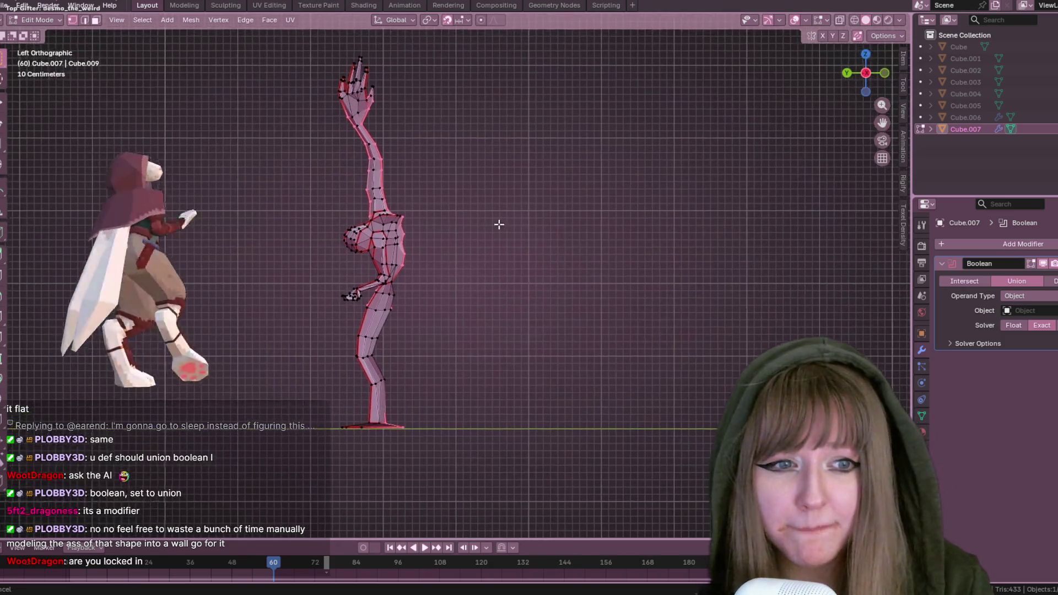
scroll(515, 197, "down", 2)
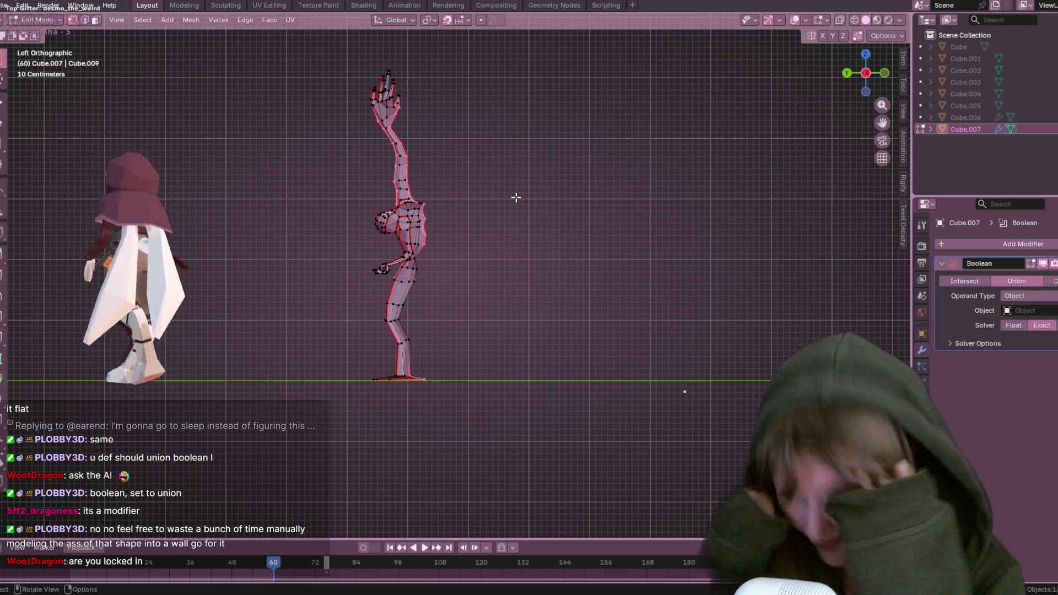
mouse_move(529, 161)
middle_mouse_down()
mouse_move(524, 279)
mouse_move(477, 226)
mouse_move(481, 160)
mouse_move(546, 203)
mouse_move(515, 229)
mouse_move(475, 297)
mouse_move(569, 279)
mouse_move(634, 231)
middle_mouse_up()
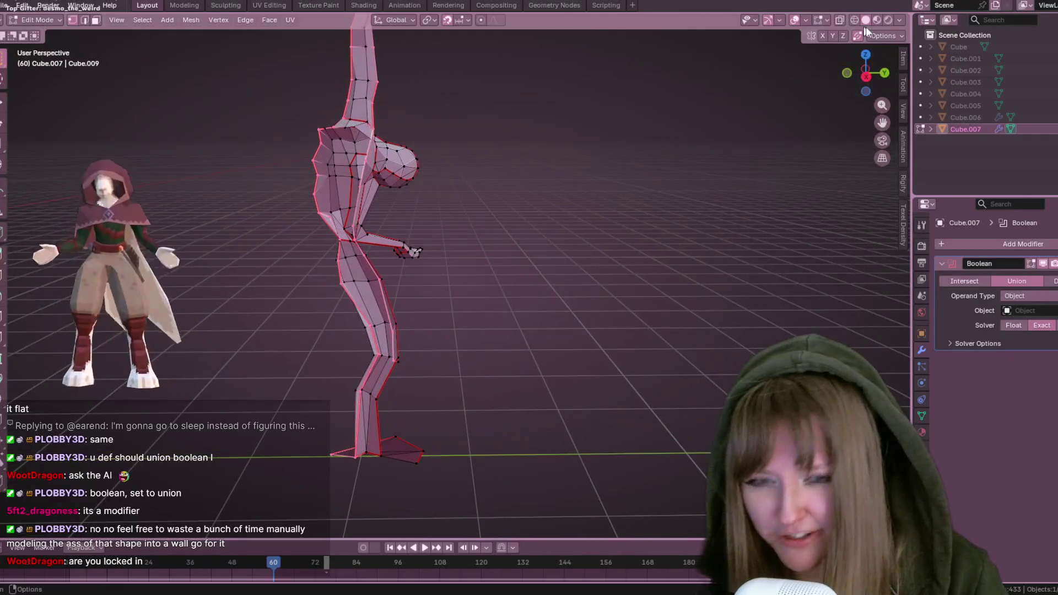
left_click(866, 74)
scroll(534, 248, "down", 5)
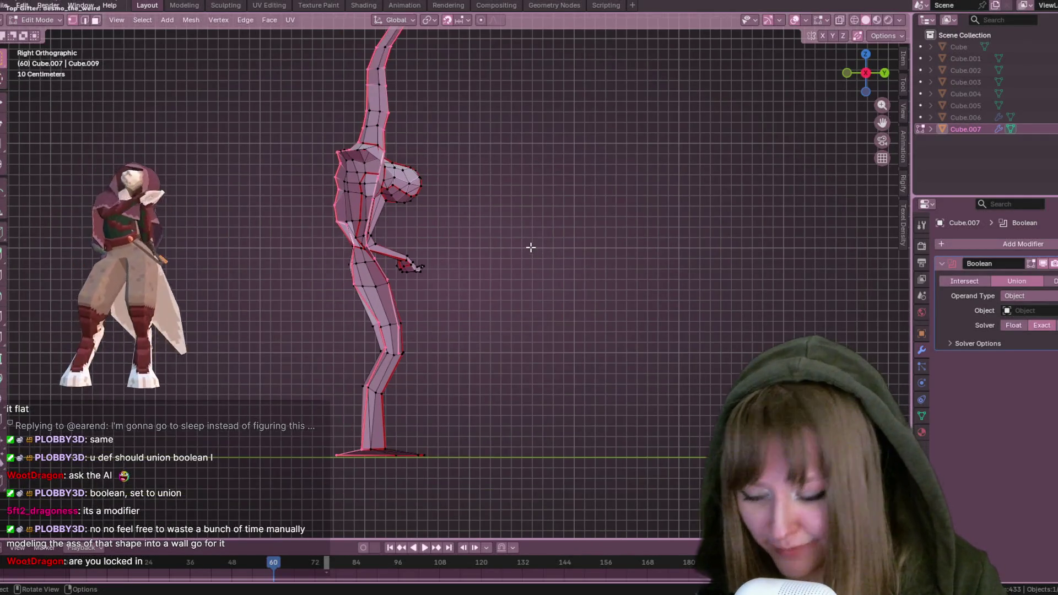
key("s")
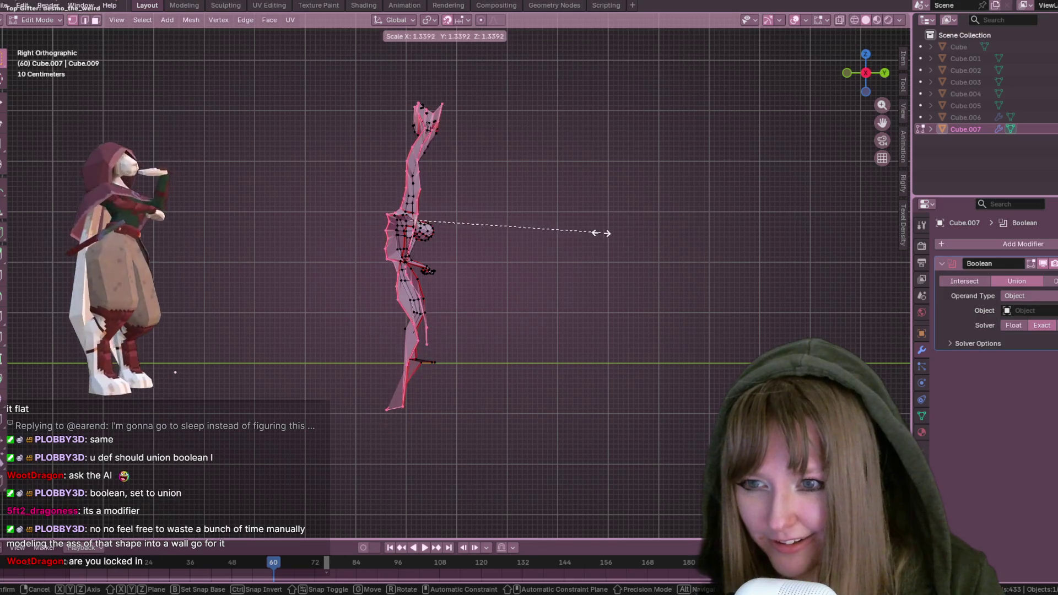
key("Escape")
mouse_move(783, 198)
middle_mouse_down()
mouse_move(713, 250)
mouse_move(726, 312)
mouse_move(833, 251)
mouse_move(248, 198)
mouse_move(296, 259)
mouse_move(267, 196)
middle_mouse_up()
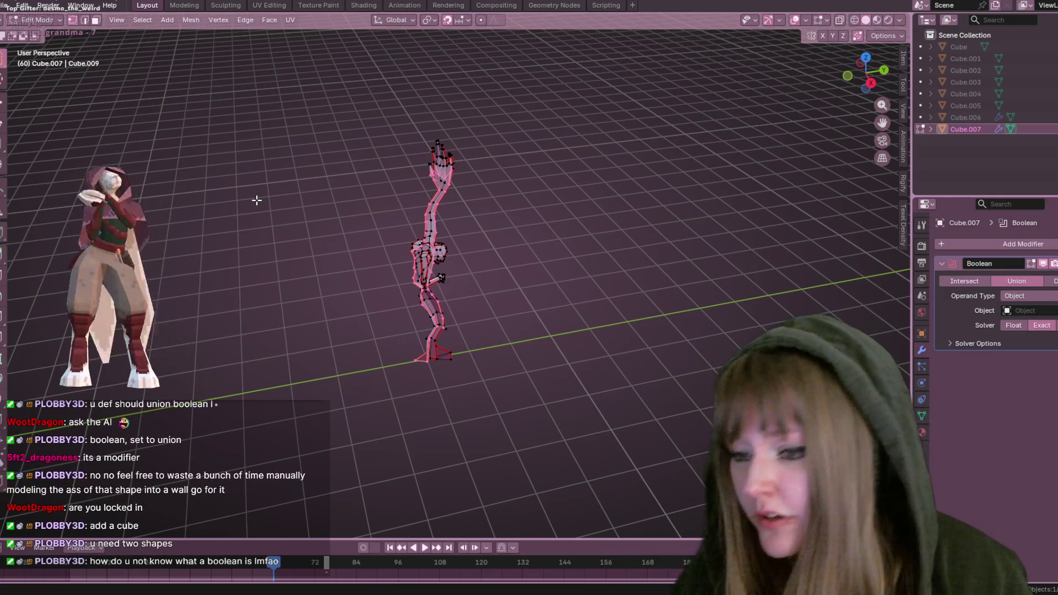
mouse_move(679, 203)
middle_mouse_down()
mouse_move(609, 203)
mouse_move(544, 221)
mouse_move(569, 175)
middle_mouse_up()
Return to Object Mode, undo the Boolean modifier, and deselect Cube.007
key("Tab")
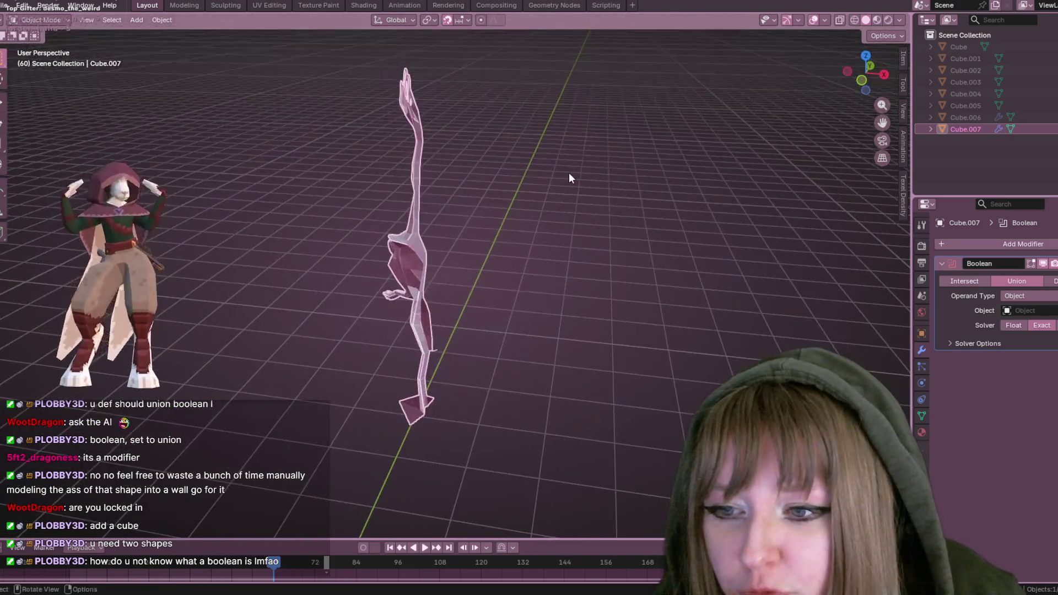
key("ctrl+z")
key("ctrl+z")
mouse_move(579, 237)
middle_mouse_down()
mouse_move(503, 274)
mouse_move(345, 264)
mouse_move(208, 236)
mouse_move(643, 211)
mouse_move(642, 231)
mouse_move(449, 226)
middle_mouse_up()
key("Tab")
mouse_move(540, 229)
middle_mouse_down()
mouse_move(461, 254)
mouse_move(572, 285)
mouse_move(478, 269)
mouse_move(475, 258)
middle_mouse_up()
left_click(461, 249)
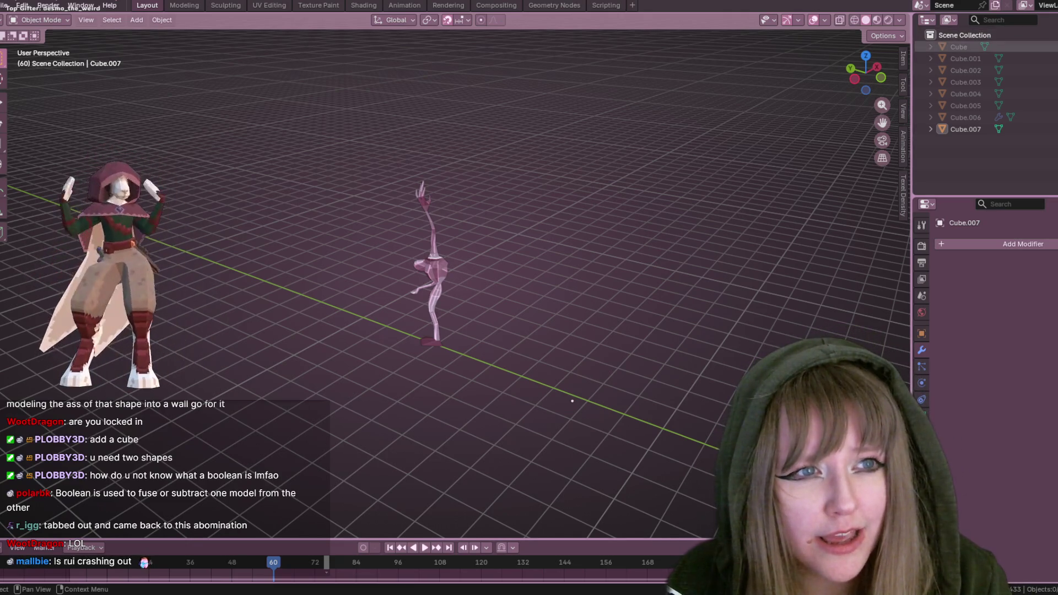
Unhide the Cube statue on the pedestal in the Outliner and select it
left_click(1054, 47)
mouse_move(717, 264)
middle_mouse_down()
mouse_move(638, 271)
mouse_move(447, 254)
middle_mouse_up()
left_click(310, 280)
mouse_move(310, 280)
middle_mouse_down()
mouse_move(405, 322)
mouse_move(463, 593)
middle_mouse_up()
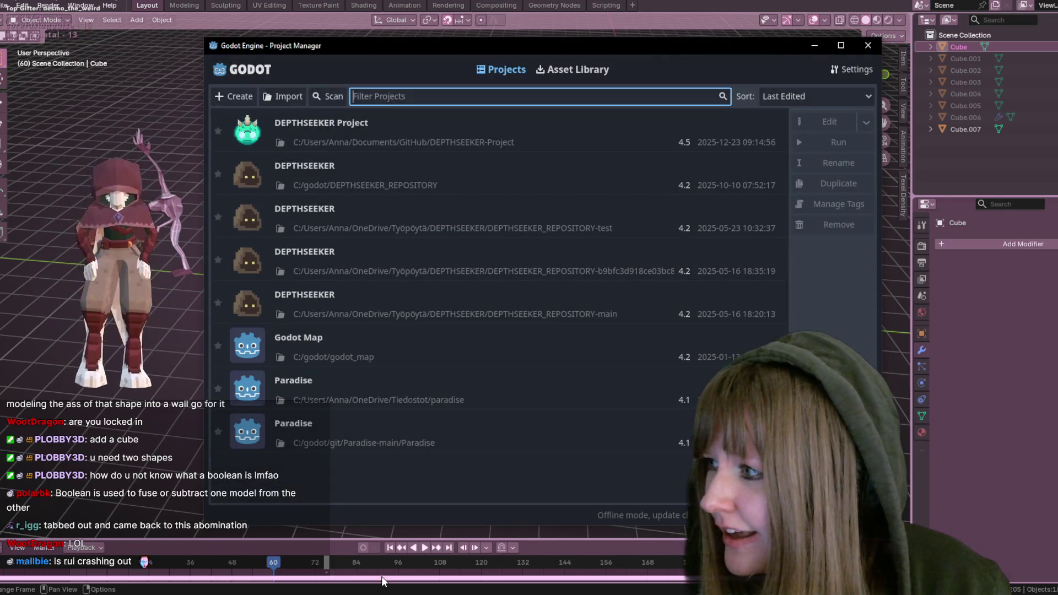
Open the DEPTHSEEKER Project from the Project Manager and start a test run of the game
double_click(548, 146)
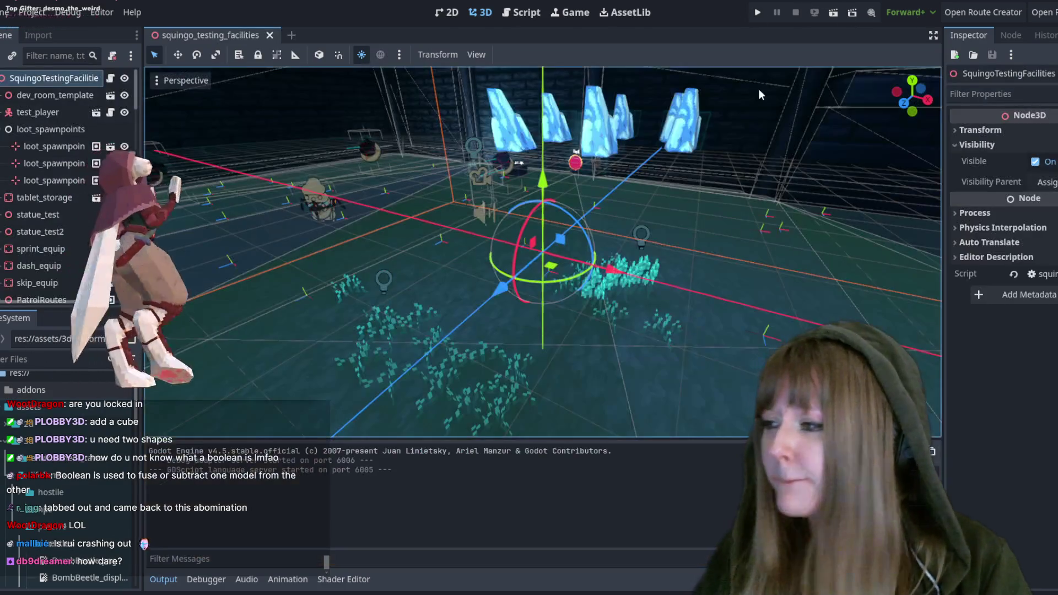
left_click(759, 11)
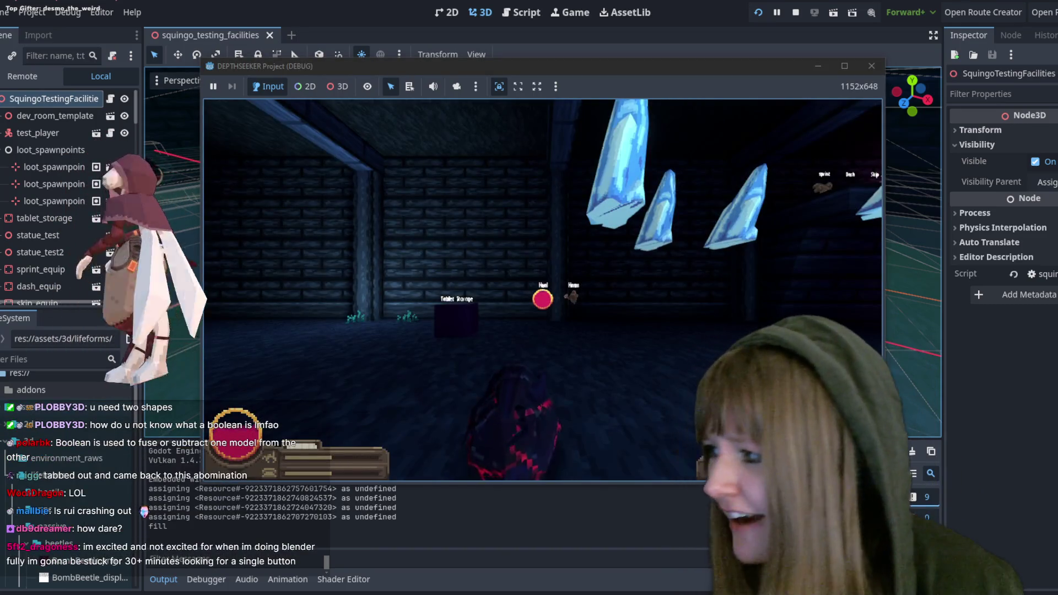
Walk to the statue's pedestal, back away for distant views, then approach from another side toward the crystals
key("w")
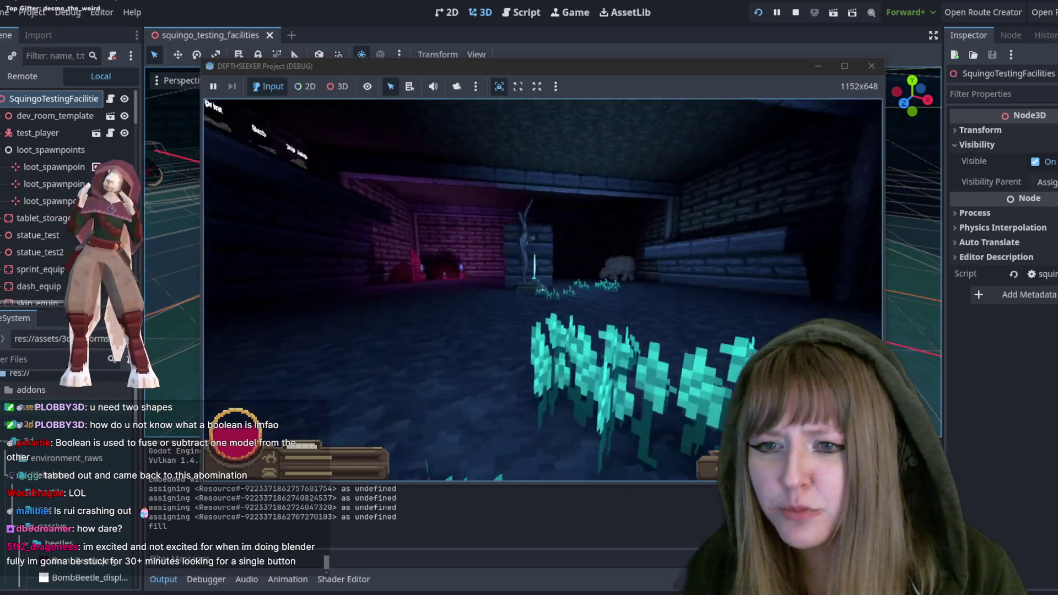
key("w")
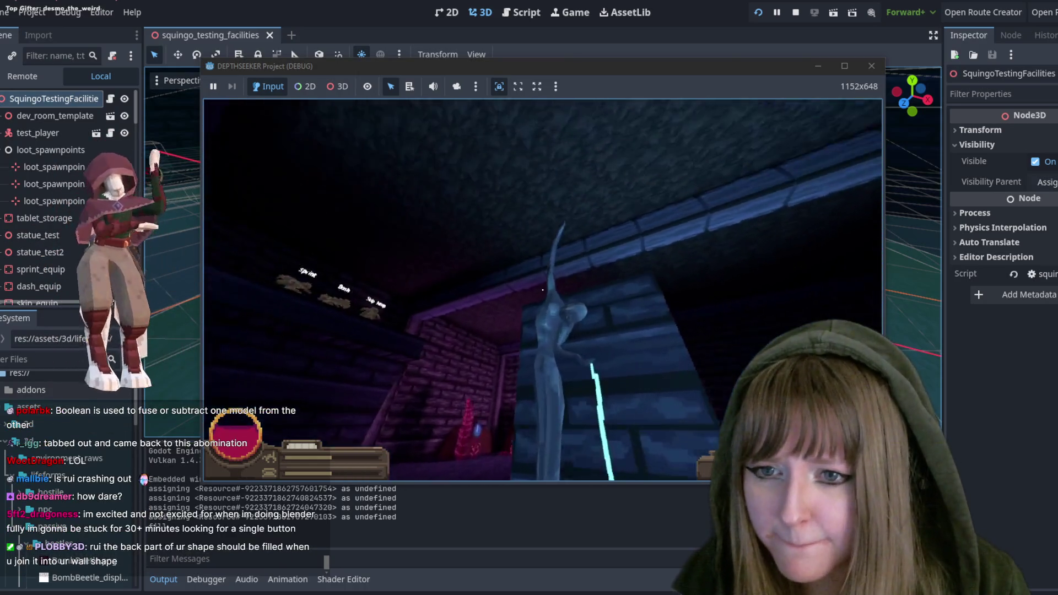
key("s")
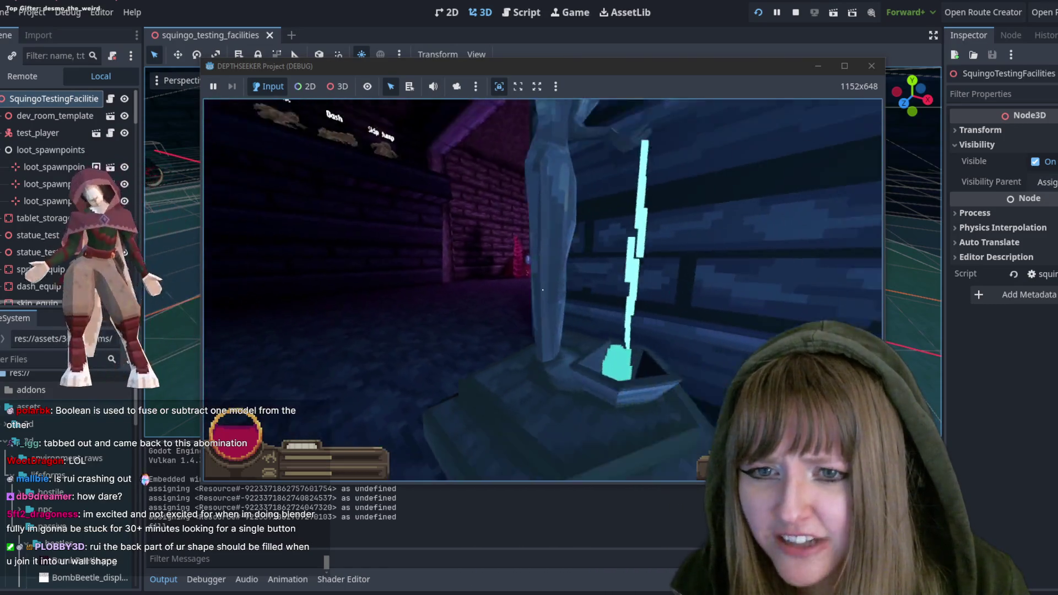
key("s")
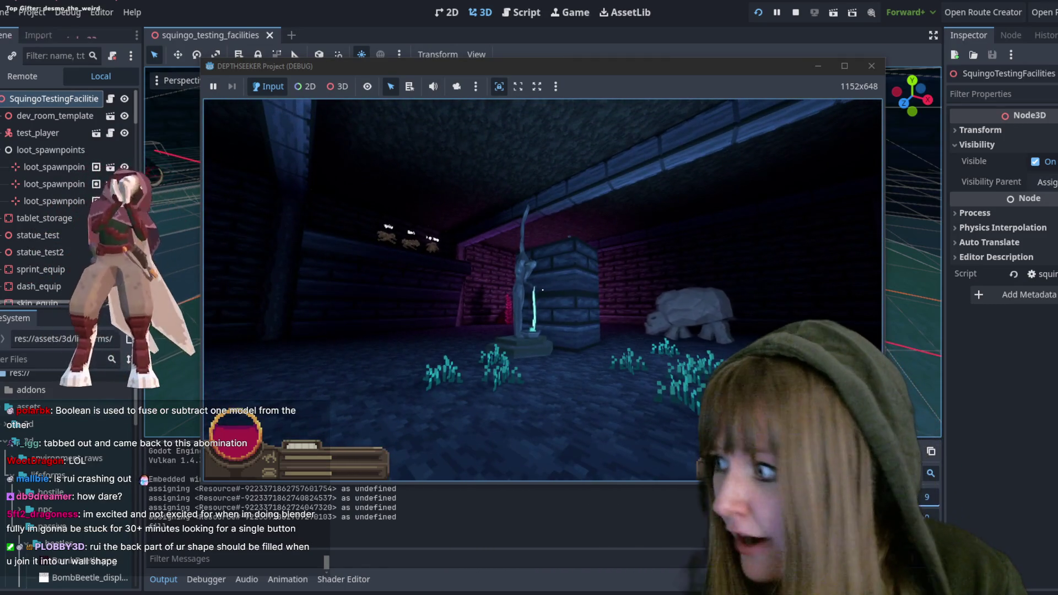
key("w")
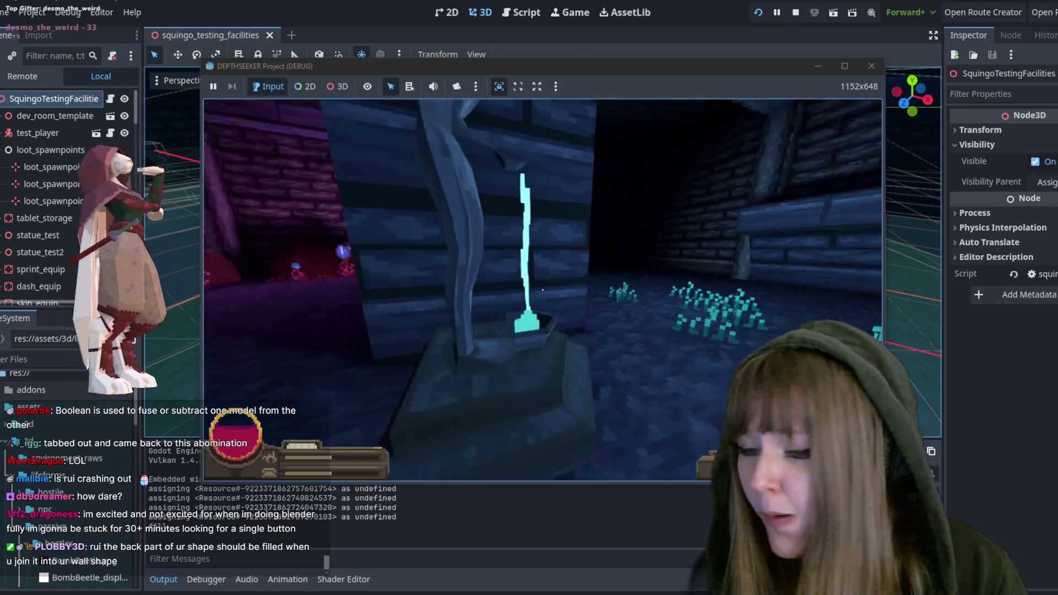
key("w")
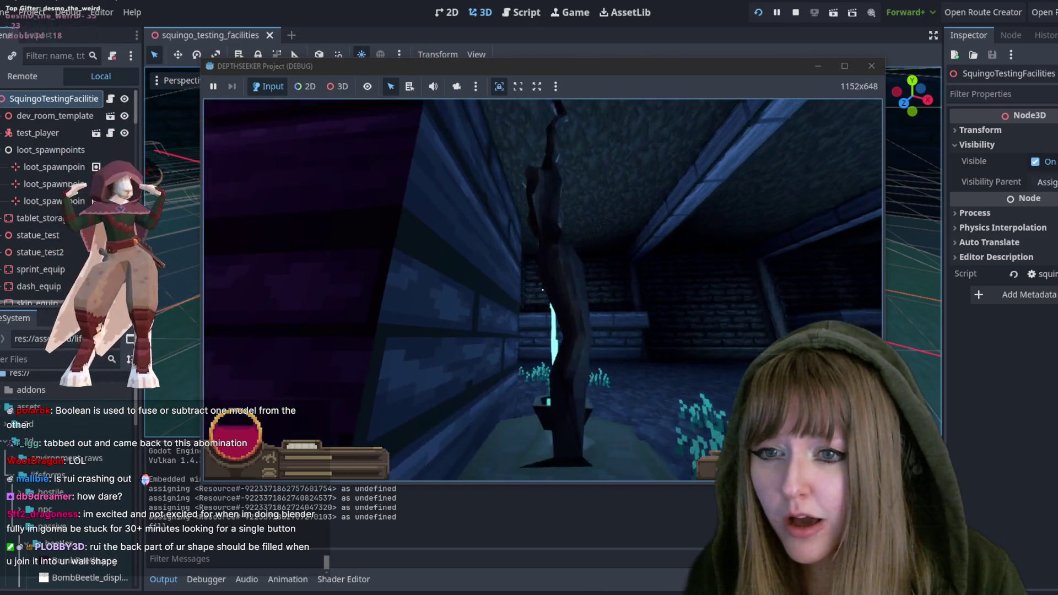
key("s")
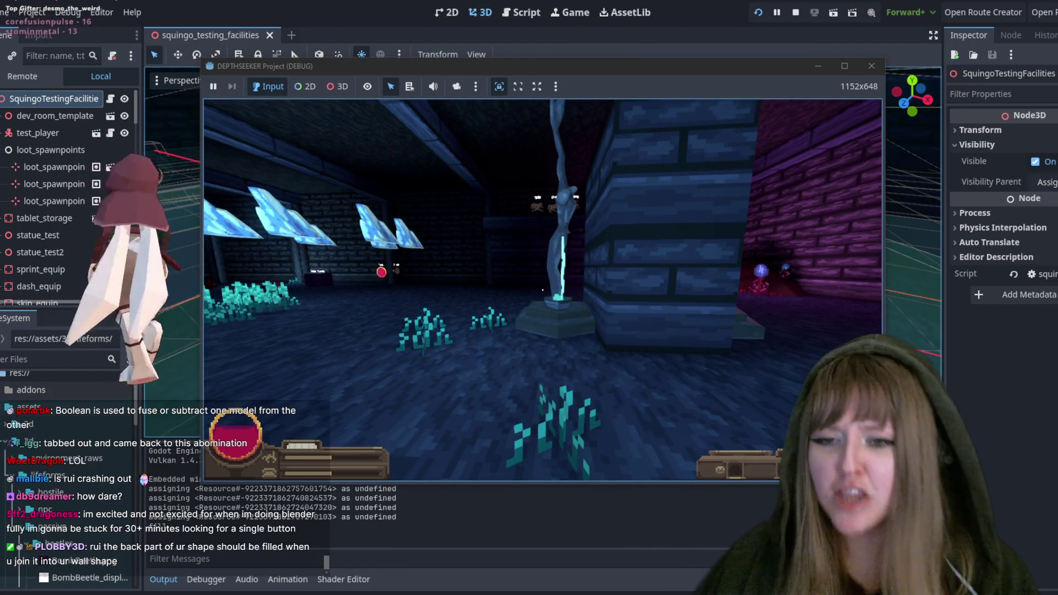
key("w")
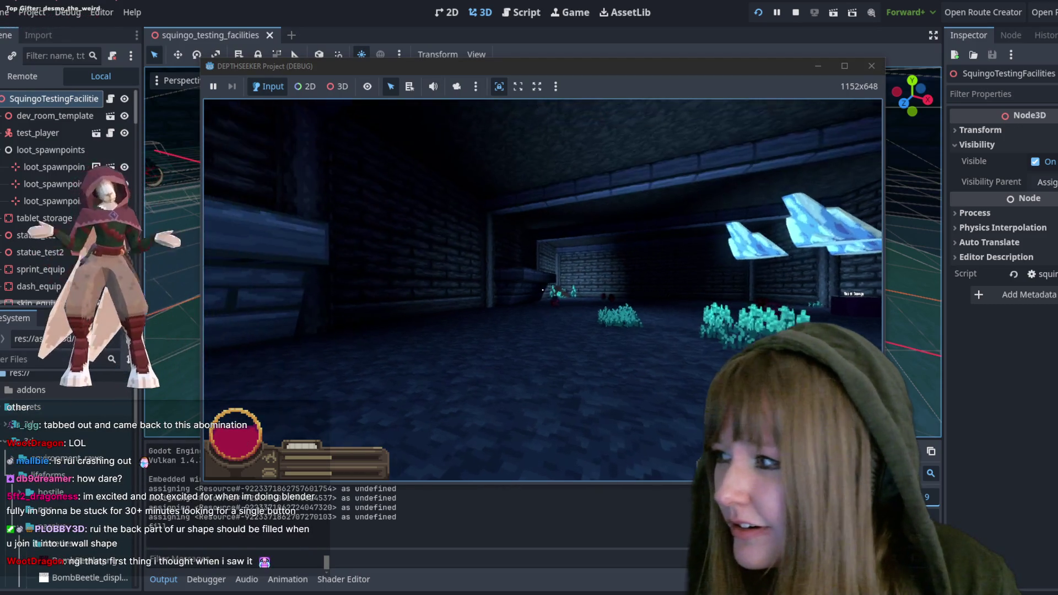
key("w")
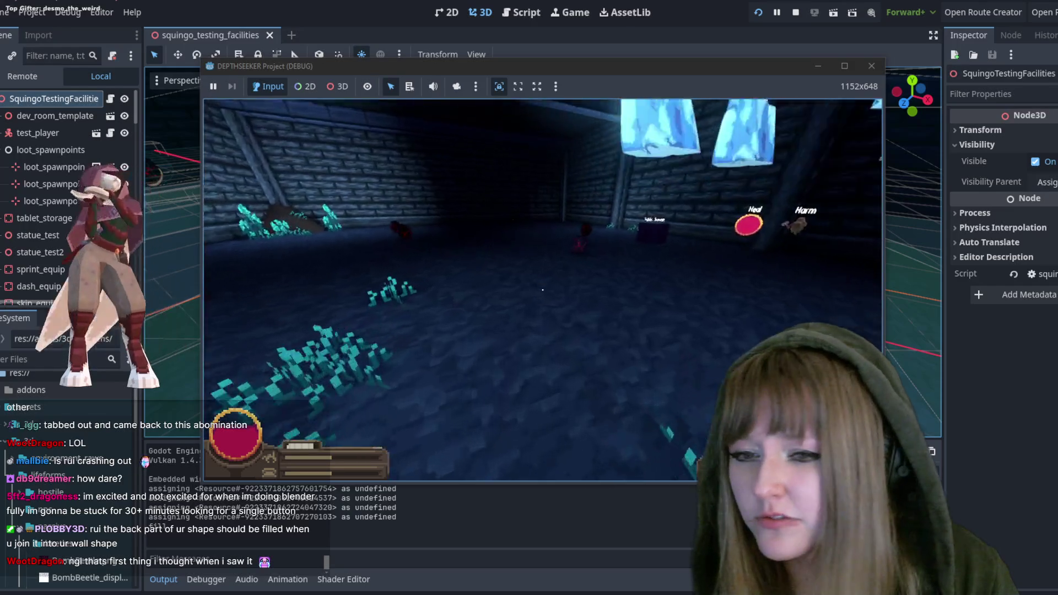